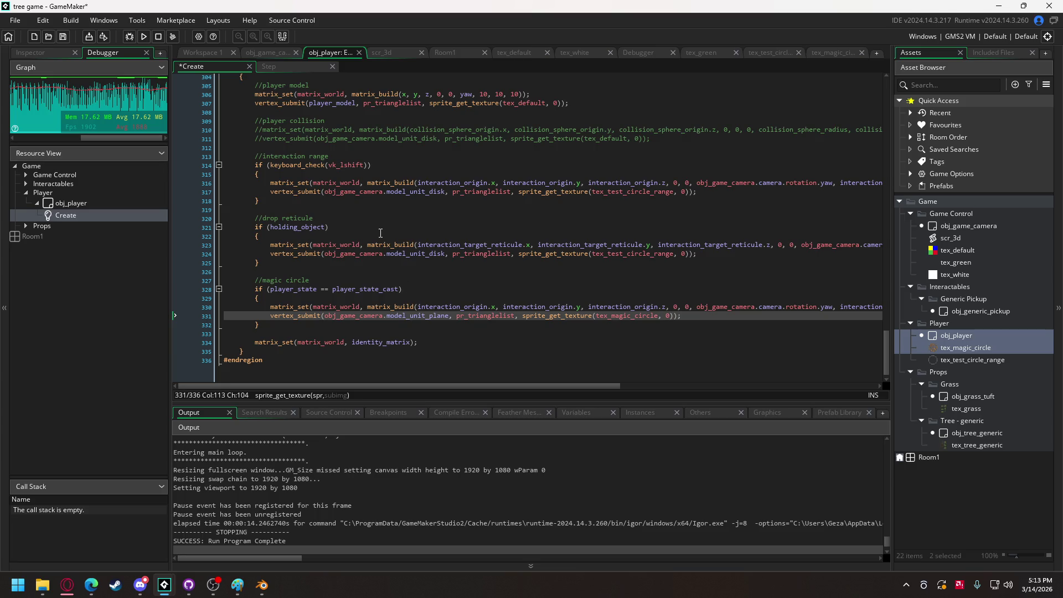
Below the collision call at line 117, start an if condition using mouse_check_button_pressed
{"action": "scroll", "coordinate": [380, 233], "scroll_direction": "up", "scroll_amount": 20}
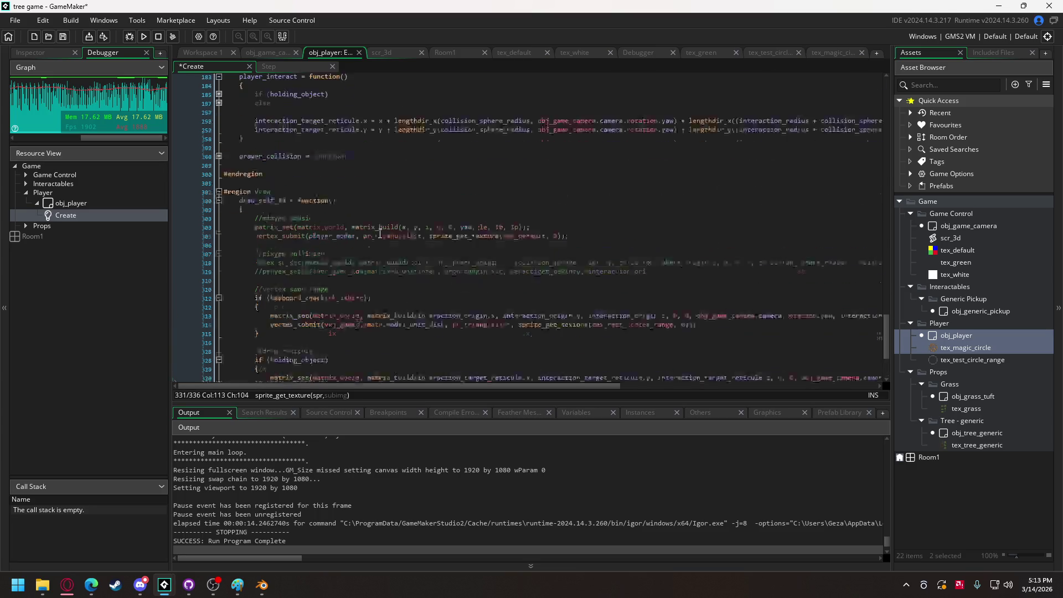
{"action": "scroll", "coordinate": [380, 237], "scroll_direction": "up", "scroll_amount": 15}
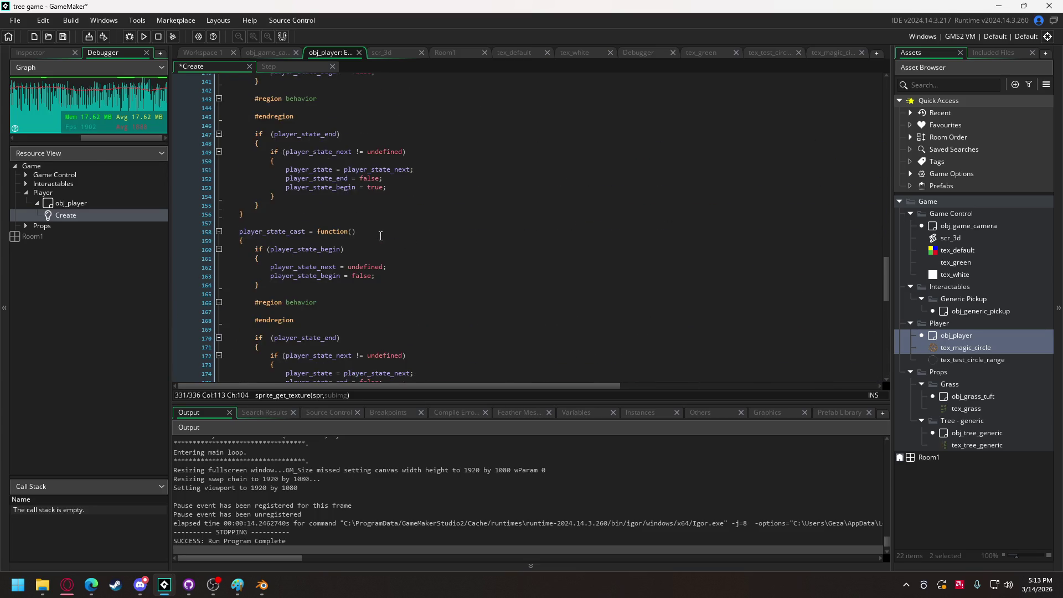
{"action": "scroll", "coordinate": [378, 236], "scroll_direction": "up", "scroll_amount": 5}
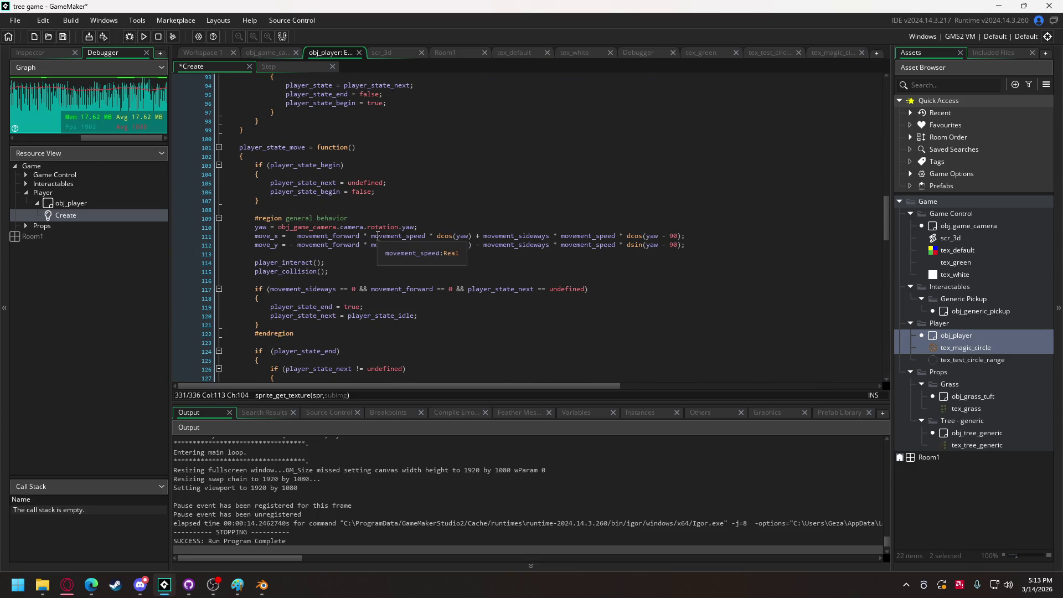
{"action": "scroll", "coordinate": [378, 236], "scroll_direction": "up", "scroll_amount": 3}
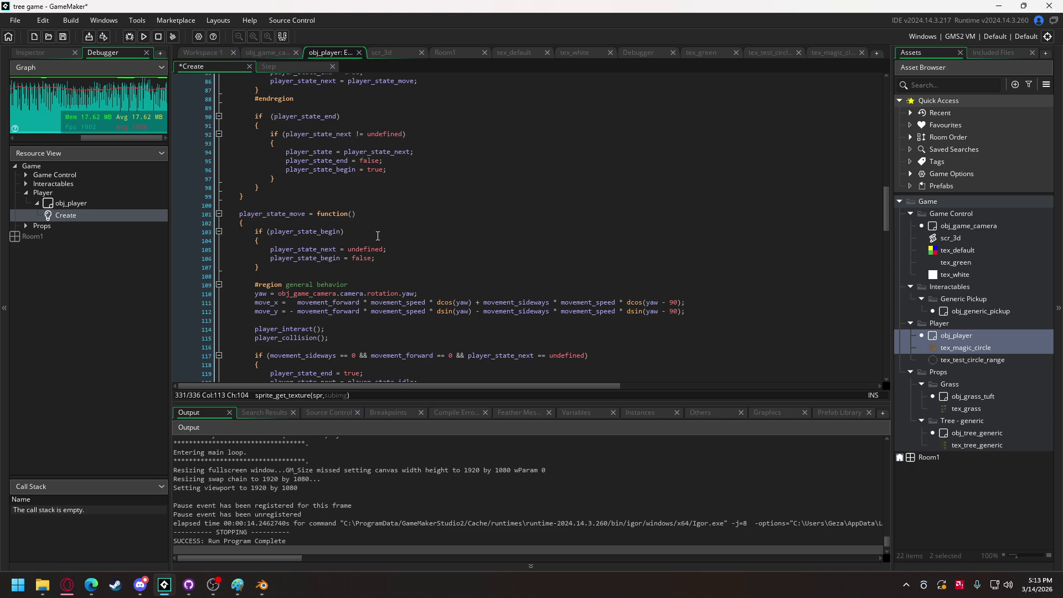
{"action": "scroll", "coordinate": [377, 236], "scroll_direction": "down", "scroll_amount": 6}
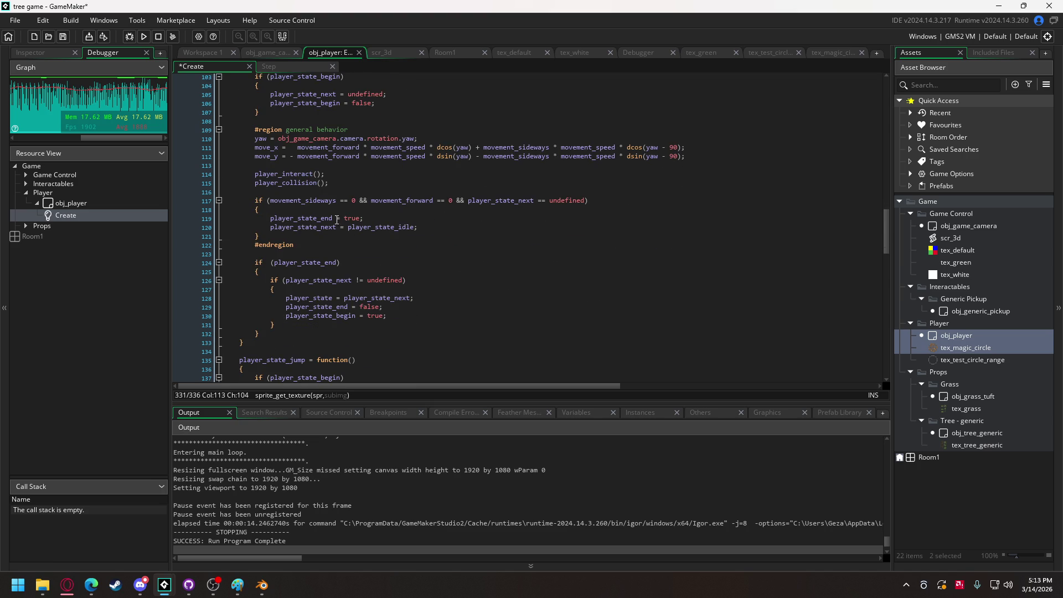
{"action": "left_click", "coordinate": [299, 192]}
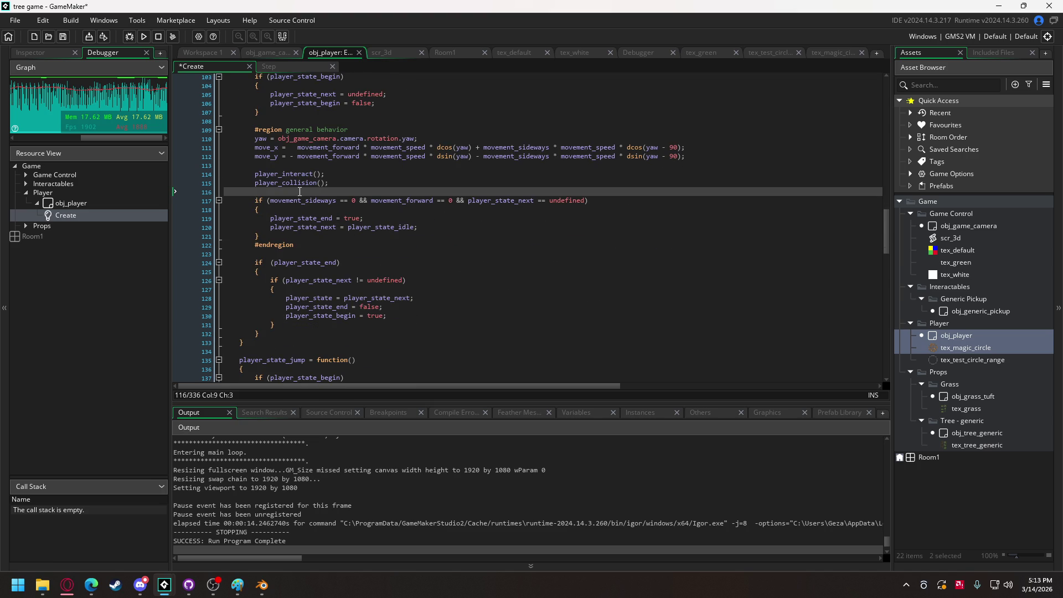
{"action": "key", "text": "Return"}
{"action": "key", "text": "Return"}
{"action": "key", "text": "Up"}
{"action": "type", "text": "if "}
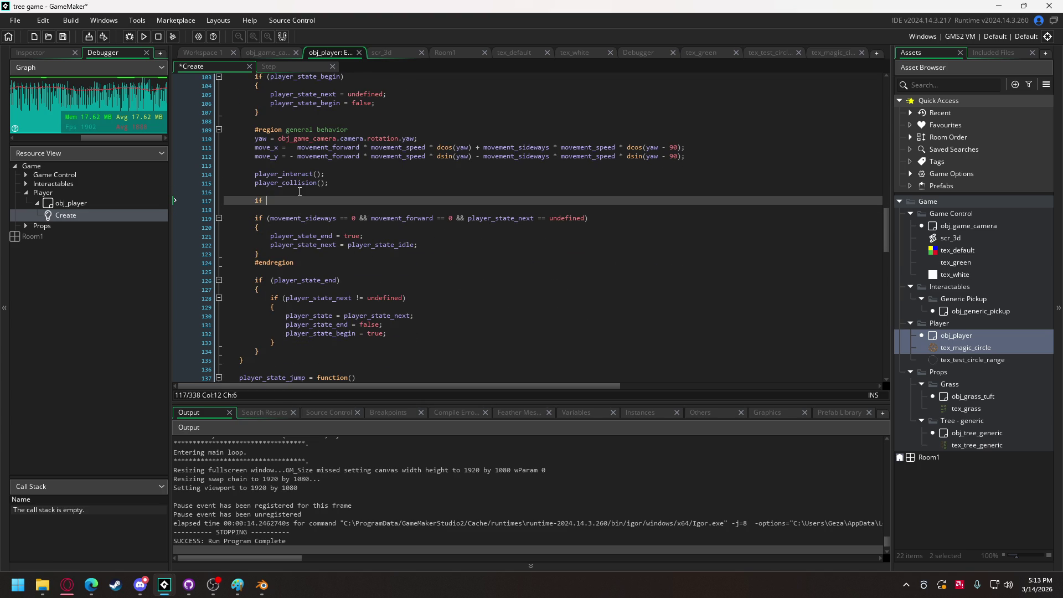
{"action": "type", "text": "("}
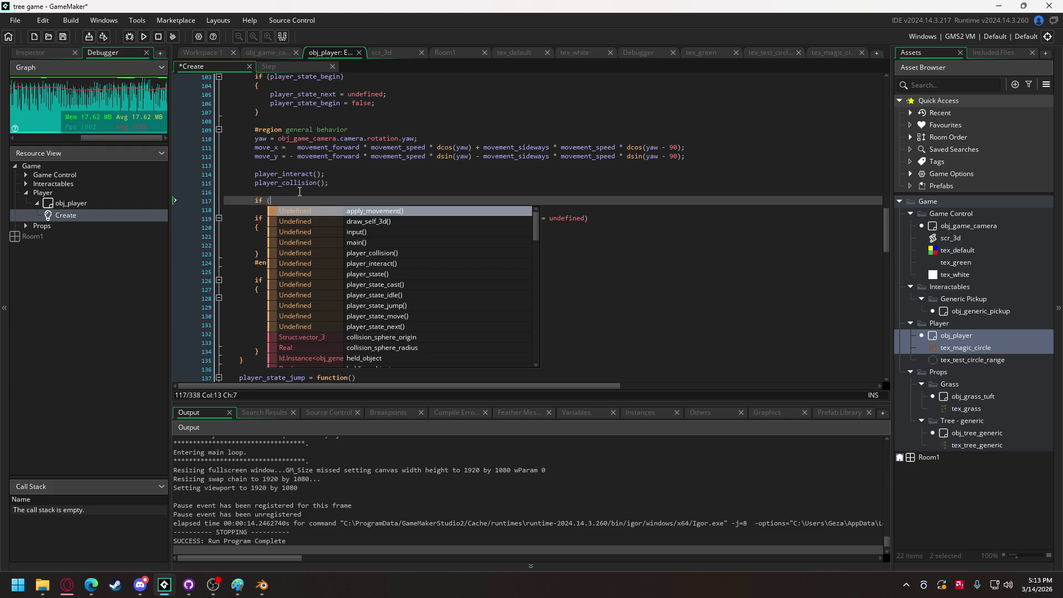
{"action": "type", "text": "mou"}
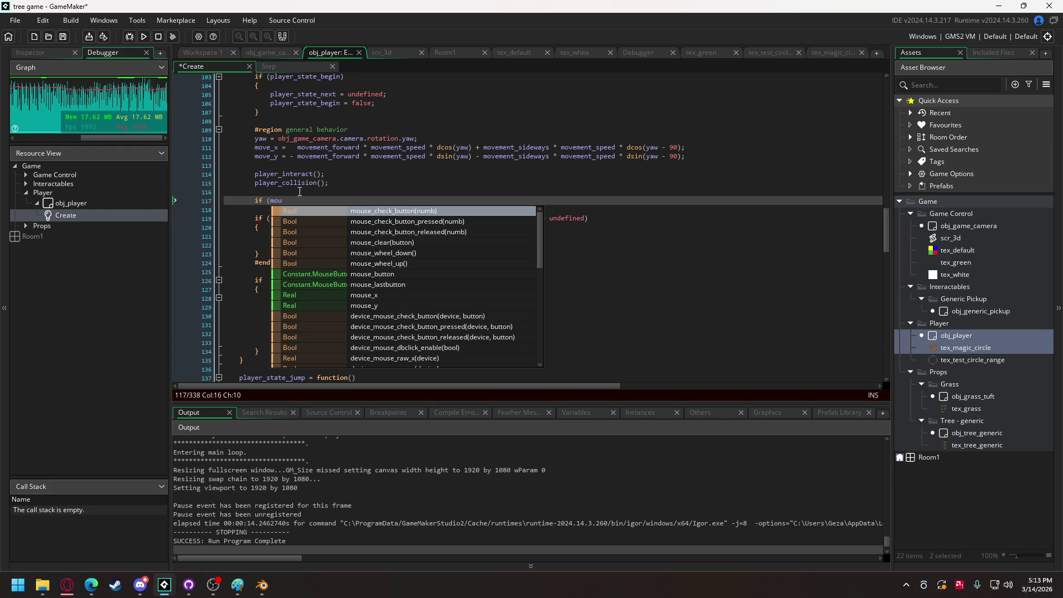
{"action": "type", "text": "se"}
{"action": "key", "text": "Down"}
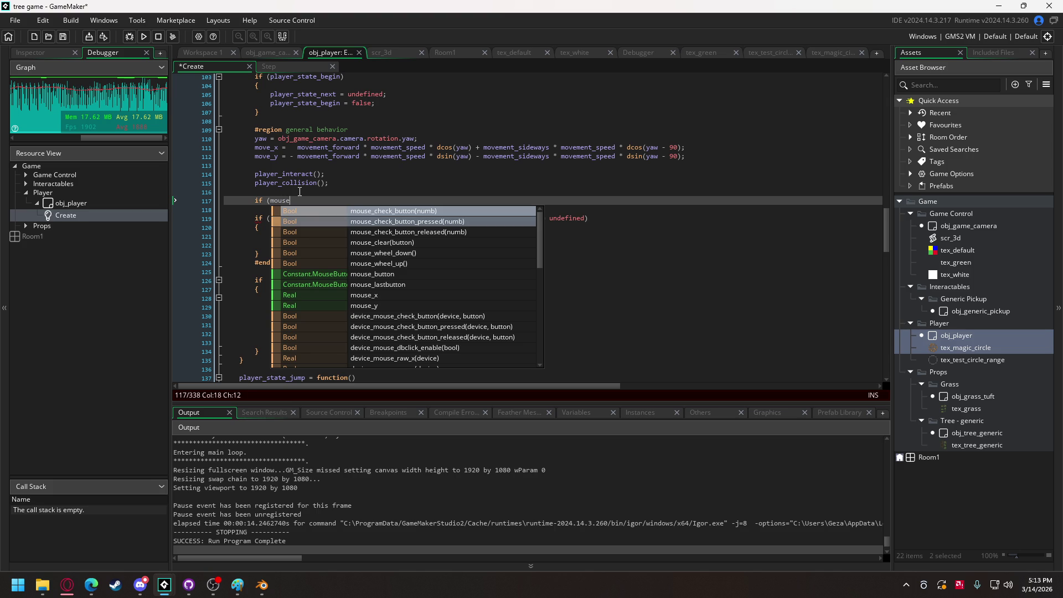
{"action": "key", "text": "Up"}
{"action": "key", "text": "Return"}
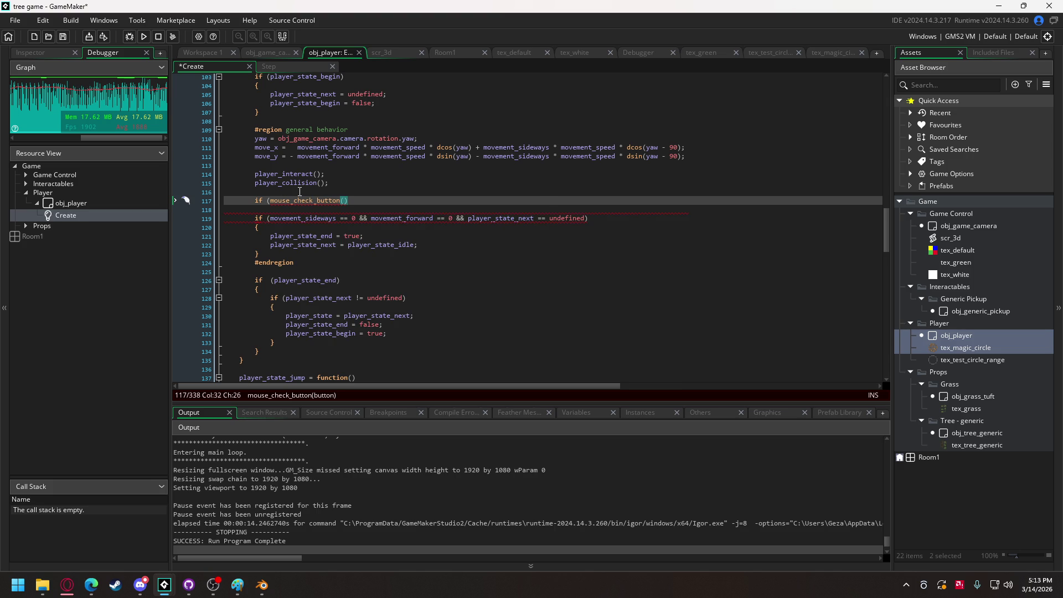
{"action": "key", "text": "BackSpace"}
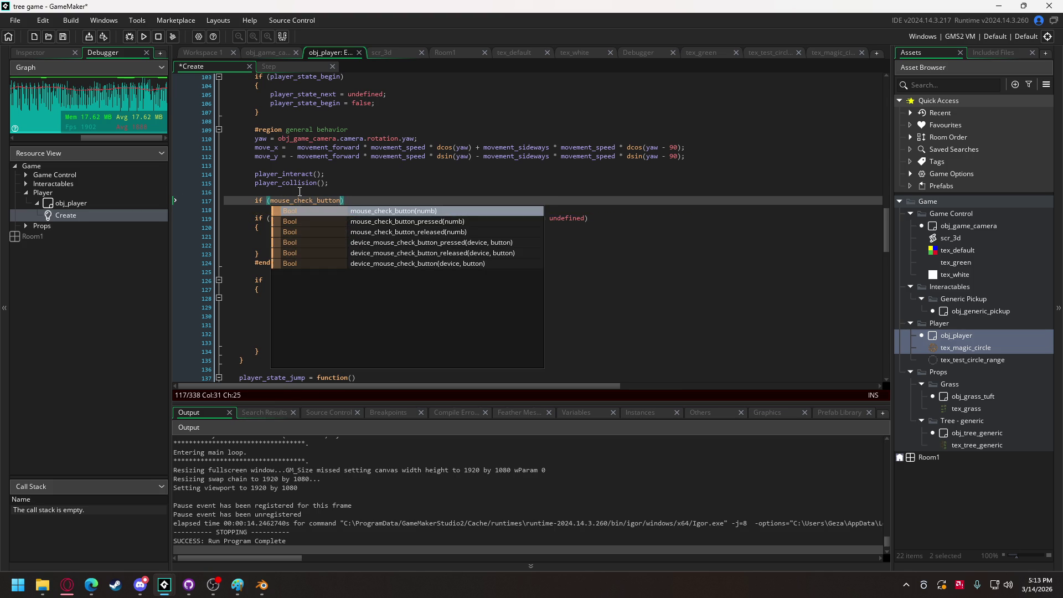
{"action": "type", "text": "_p"}
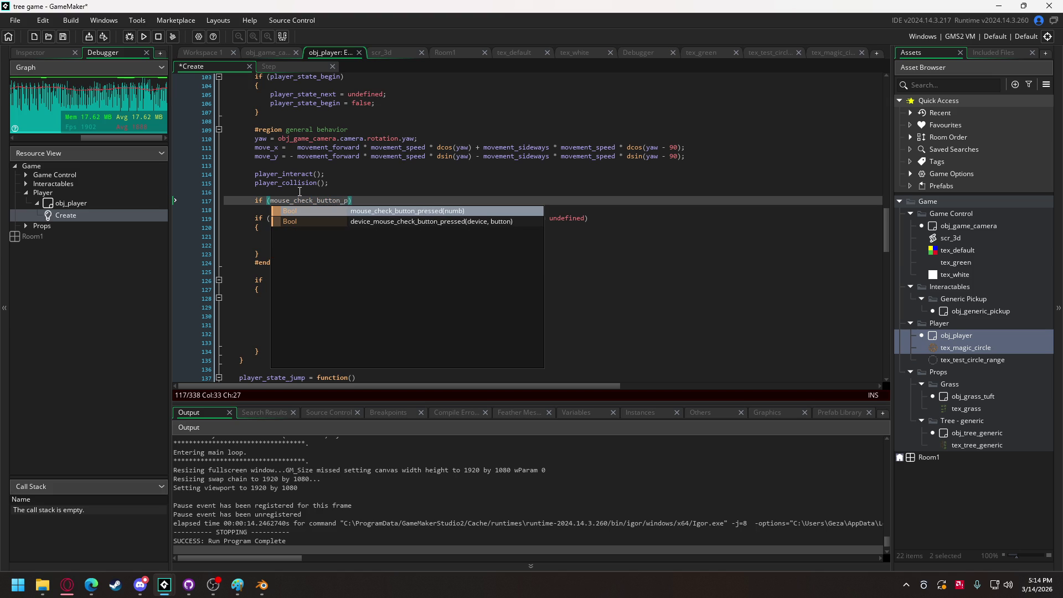
{"action": "key", "text": "Return"}
Pass mb_right as the argument and add an empty braces block under the if
{"action": "key", "text": "Left"}
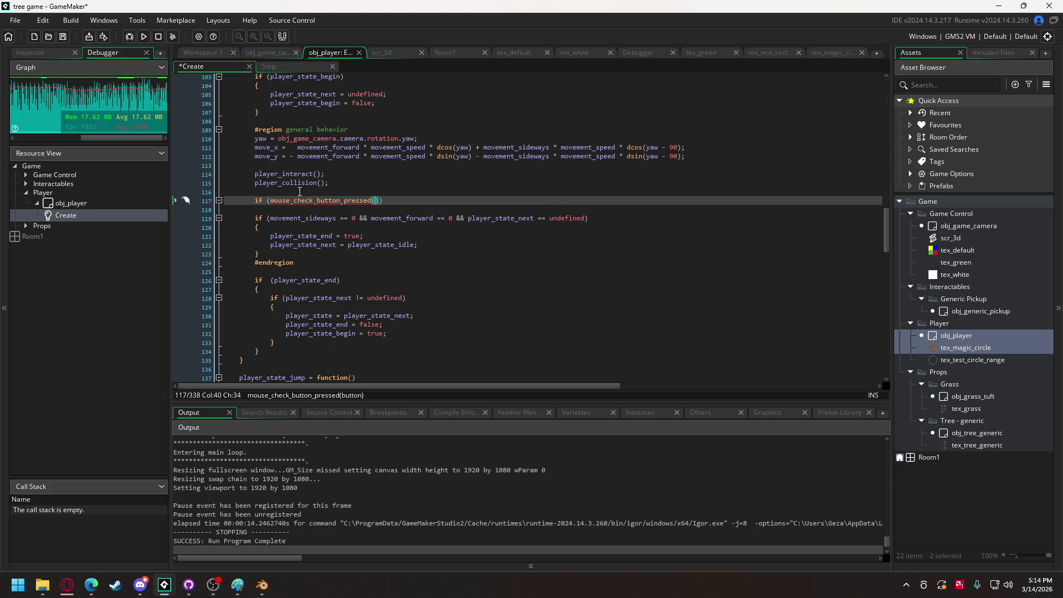
{"action": "type", "text": "mb_ri"}
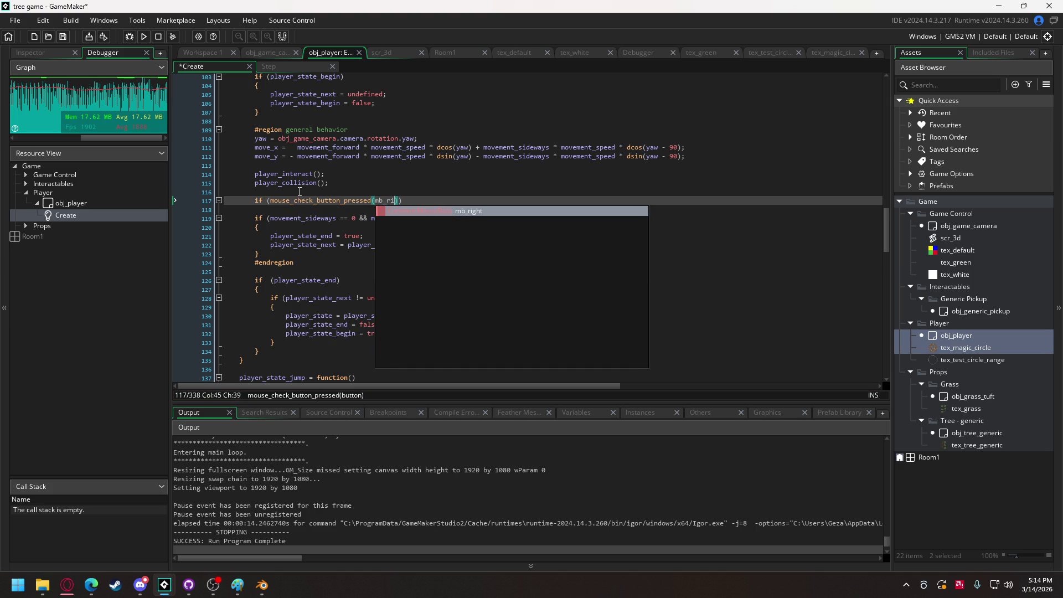
{"action": "key", "text": "Return"}
{"action": "type", "text": "))"}
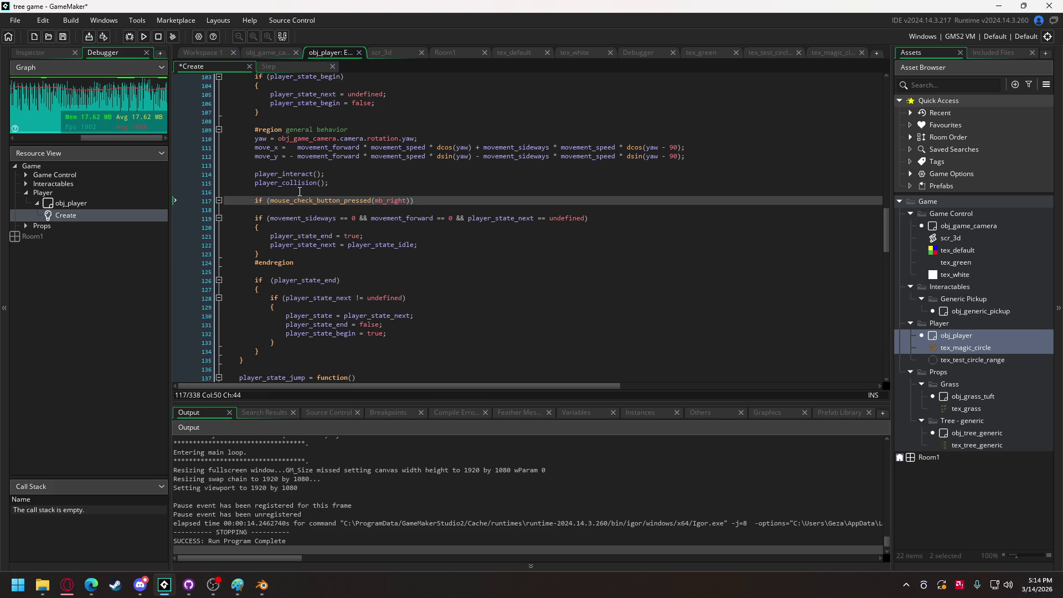
{"action": "key", "text": "Return"}
{"action": "type", "text": "{"}
{"action": "key", "text": "Return"}
{"action": "key", "text": "Return"}
{"action": "type", "text": "}"}
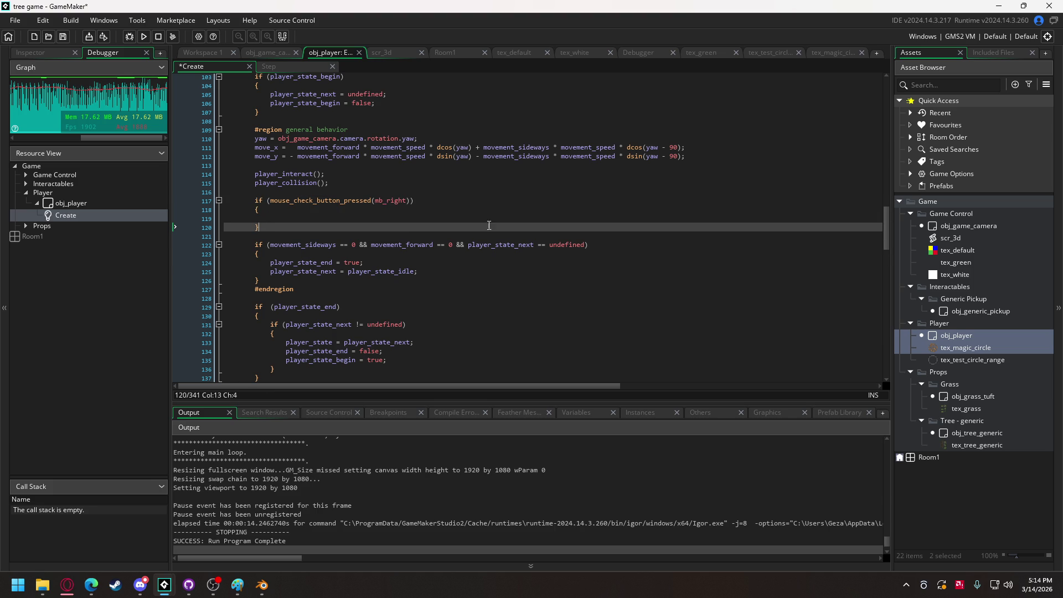
Add the player_state_next == undefined check, copied from line 122, to the condition
{"action": "left_click_drag", "start_coordinate": [453, 245], "coordinate": [586, 249]}
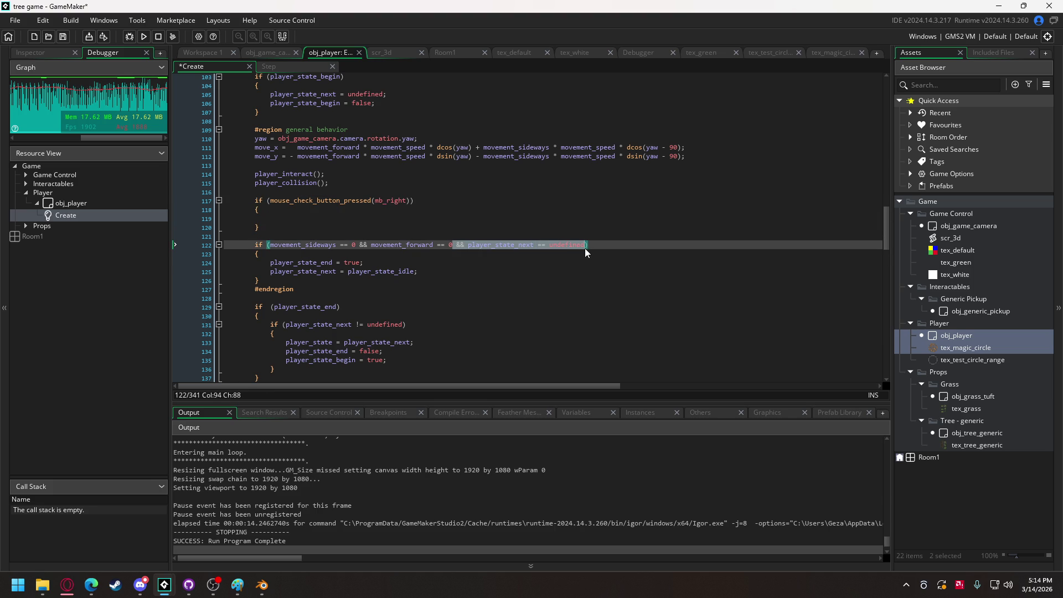
{"action": "key", "text": "ctrl+c"}
{"action": "left_click", "coordinate": [409, 201]}
{"action": "key", "text": "ctrl+v"}
Fill the block with player_state_end = true and player_state_next = player_state_cast
{"action": "left_click", "coordinate": [369, 219]}
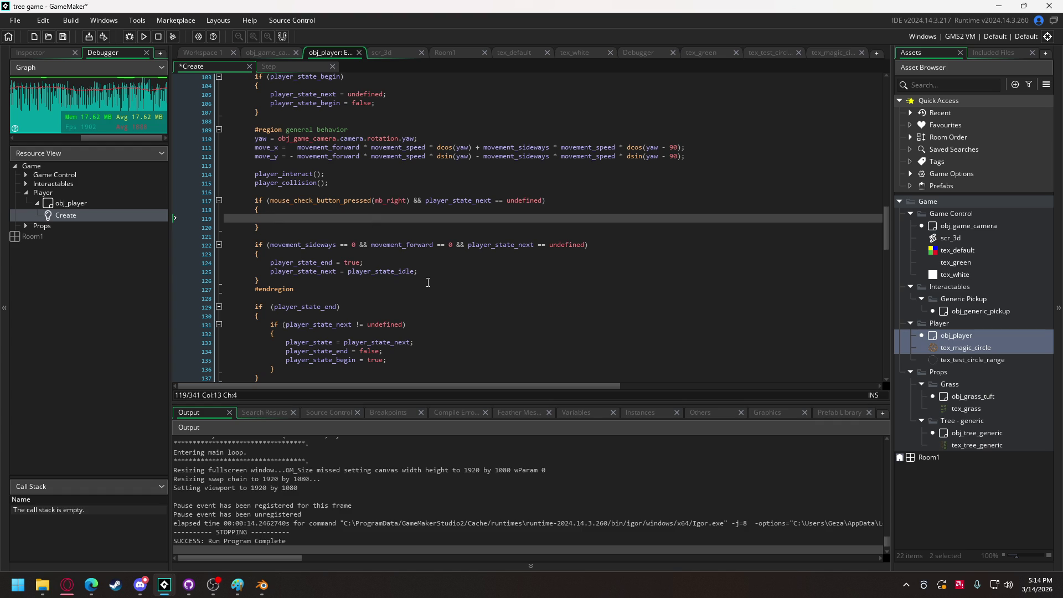
{"action": "mouse_move", "coordinate": [418, 271]}
{"action": "left_mouse_down"}
{"action": "mouse_move", "coordinate": [276, 271]}
{"action": "mouse_move", "coordinate": [270, 262]}
{"action": "left_mouse_up"}
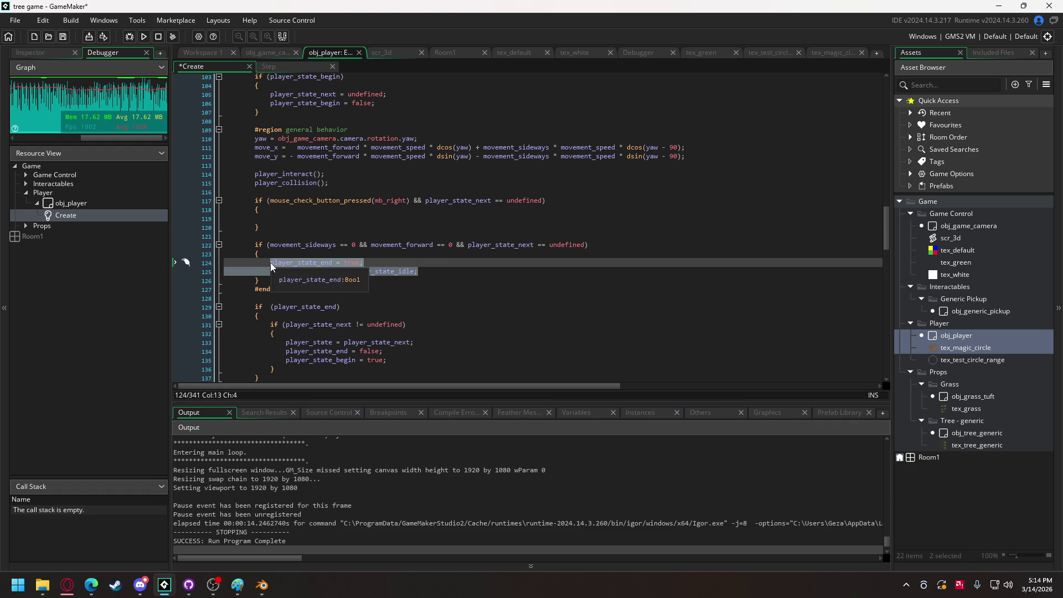
{"action": "key", "text": "ctrl+c"}
{"action": "left_click", "coordinate": [399, 219]}
{"action": "key", "text": "ctrl+v"}
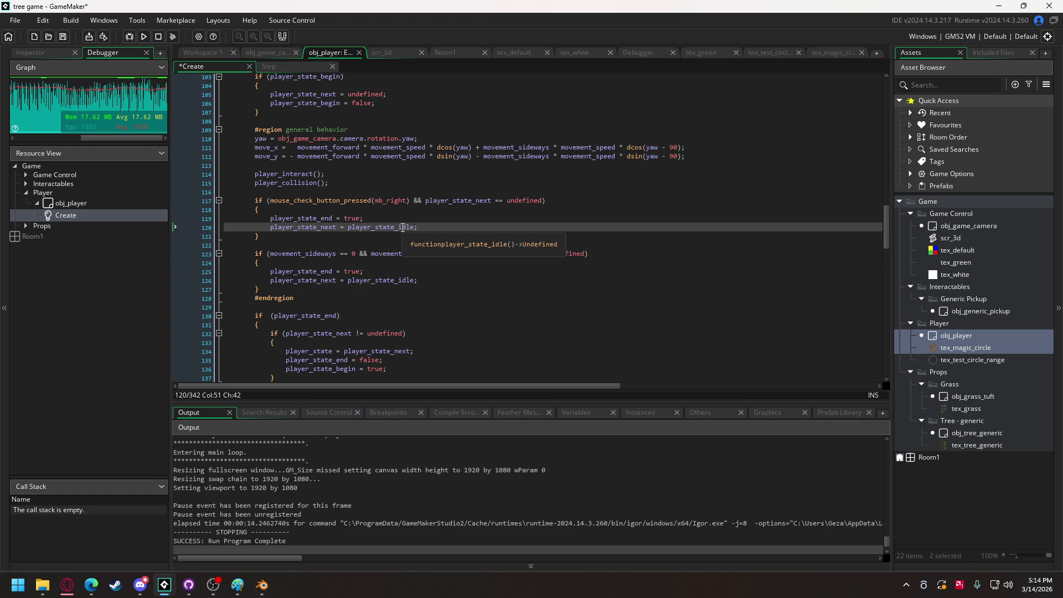
{"action": "left_click", "coordinate": [413, 228]}
{"action": "key", "text": "BackSpace"}
{"action": "key", "text": "BackSpace"}
{"action": "key", "text": "BackSpace"}
{"action": "type", "text": "cas"}
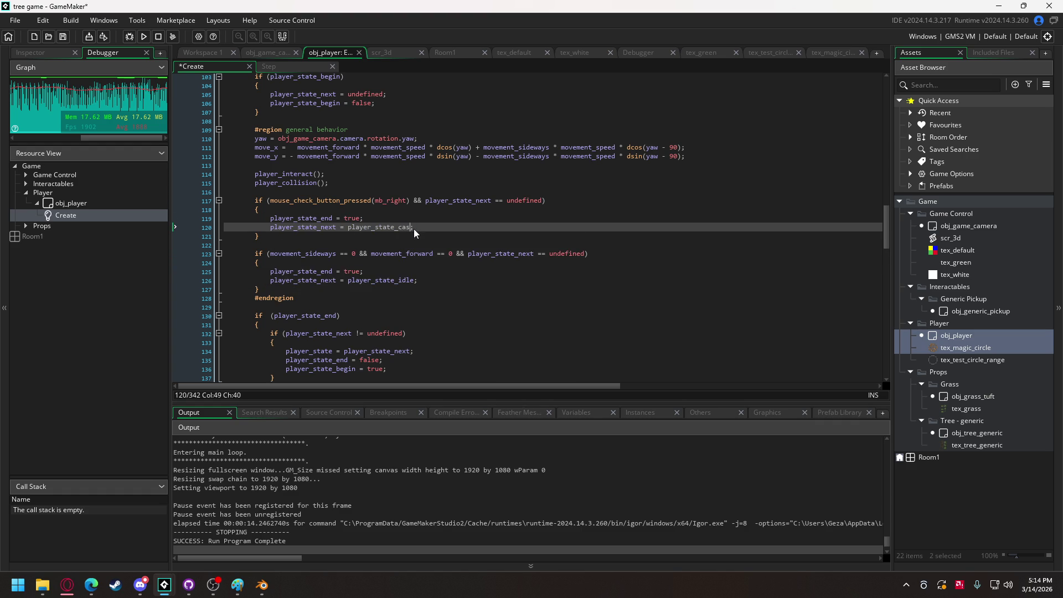
{"action": "type", "text": "t"}
{"action": "left_click_drag", "start_coordinate": [288, 243], "coordinate": [255, 200]}
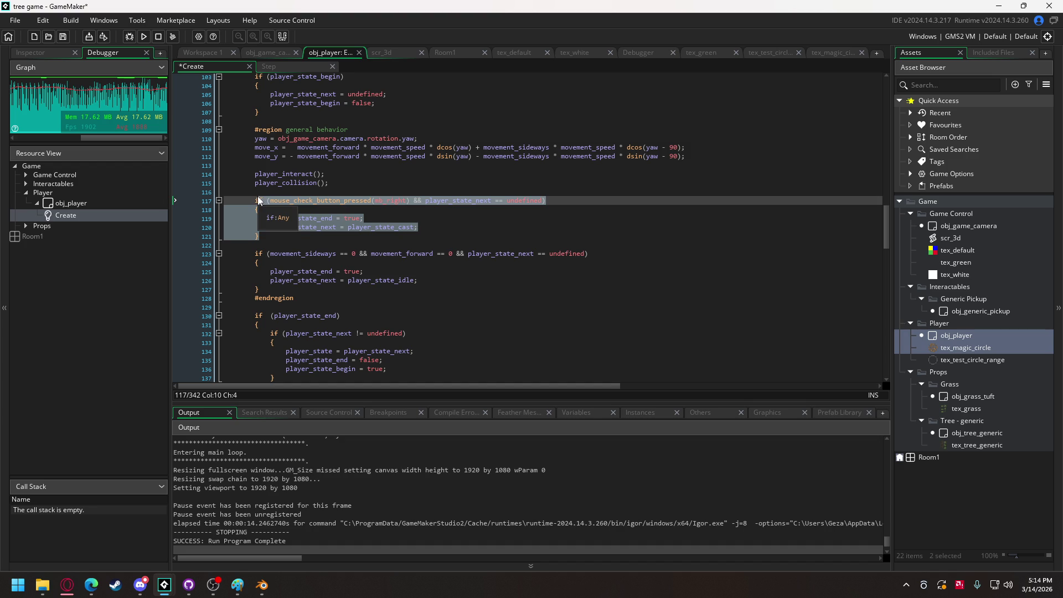
{"action": "scroll", "coordinate": [314, 228], "scroll_direction": "up", "scroll_amount": 10}
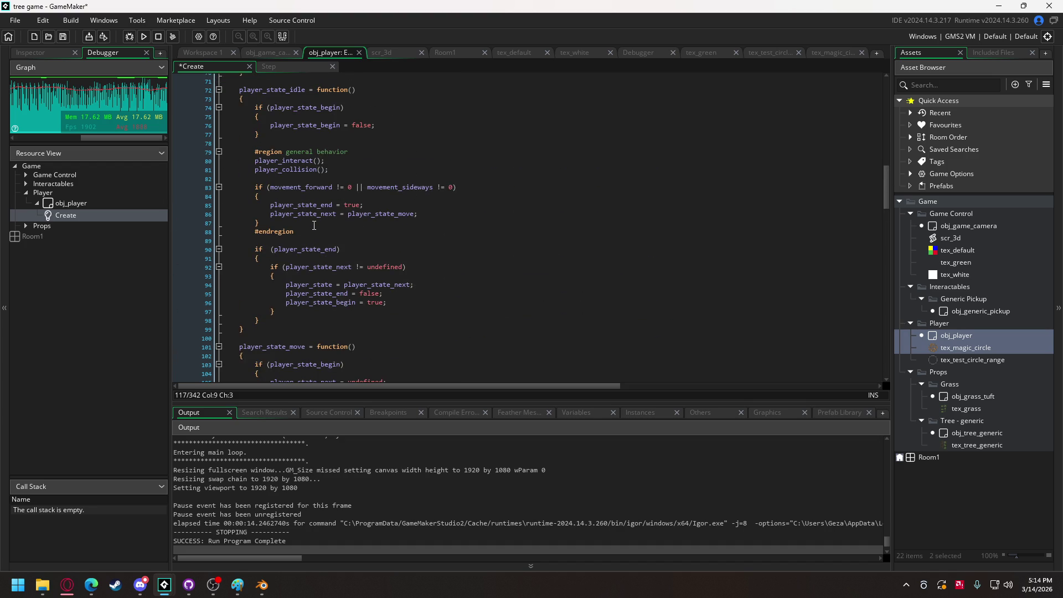
{"action": "left_click", "coordinate": [270, 180]}
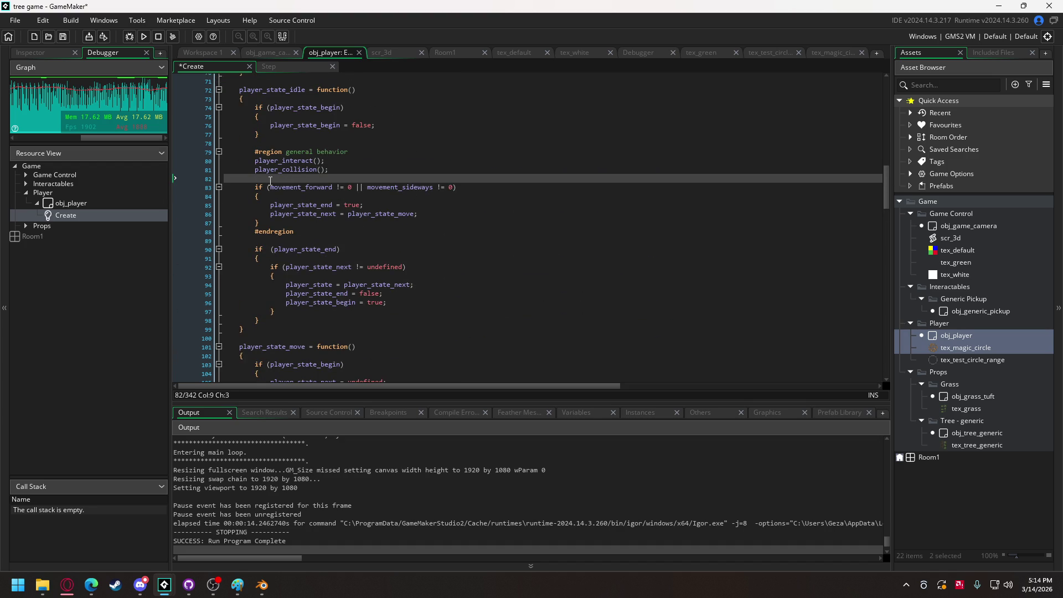
{"action": "key", "text": "Return"}
{"action": "key", "text": "ctrl+v"}
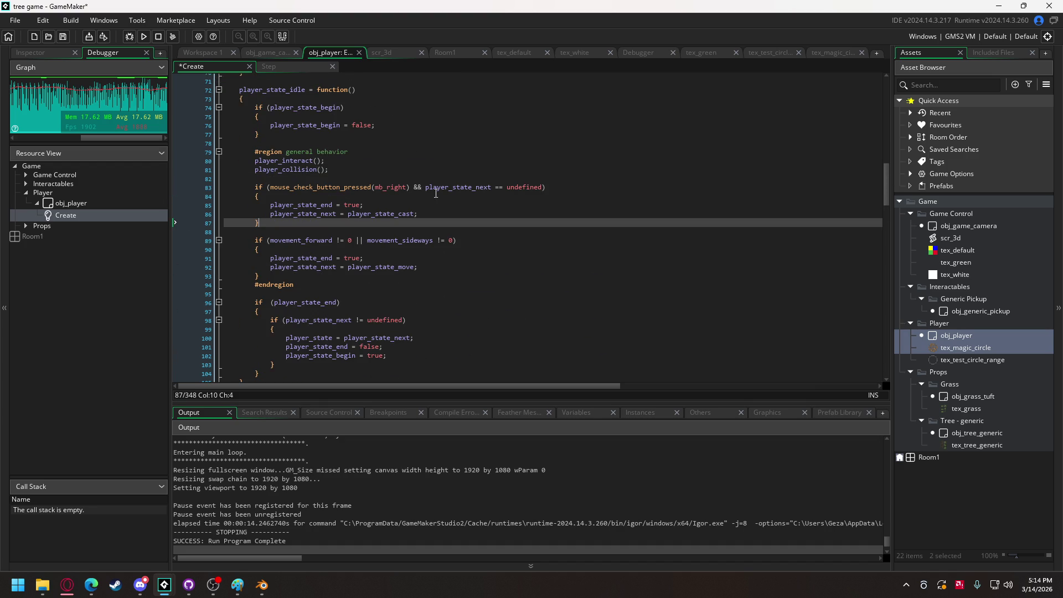
{"action": "left_click_drag", "start_coordinate": [411, 187], "coordinate": [541, 188]}
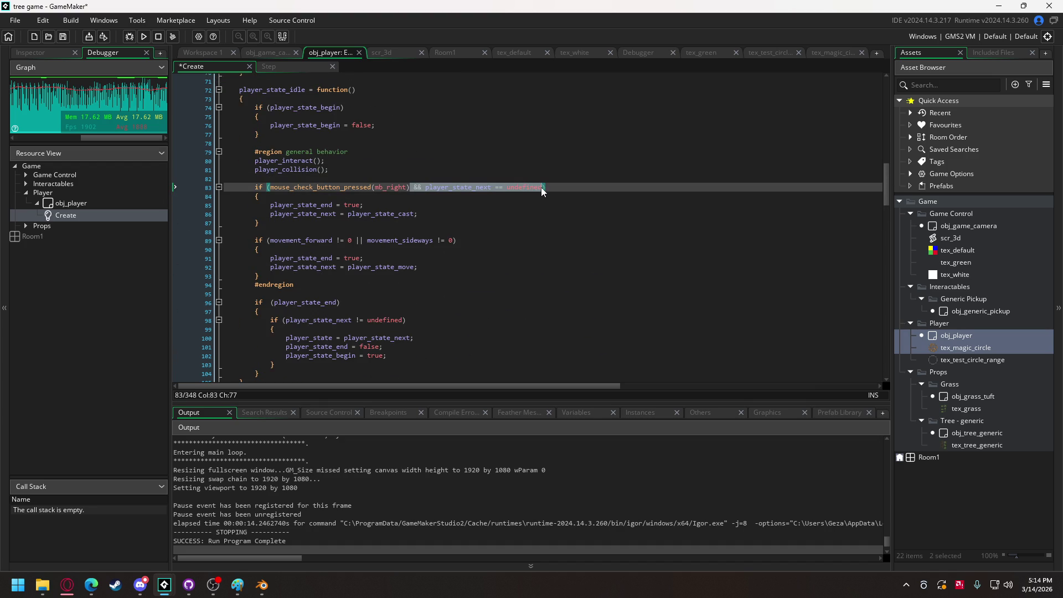
{"action": "left_click", "coordinate": [452, 240]}
{"action": "key", "text": "ctrl+v"}
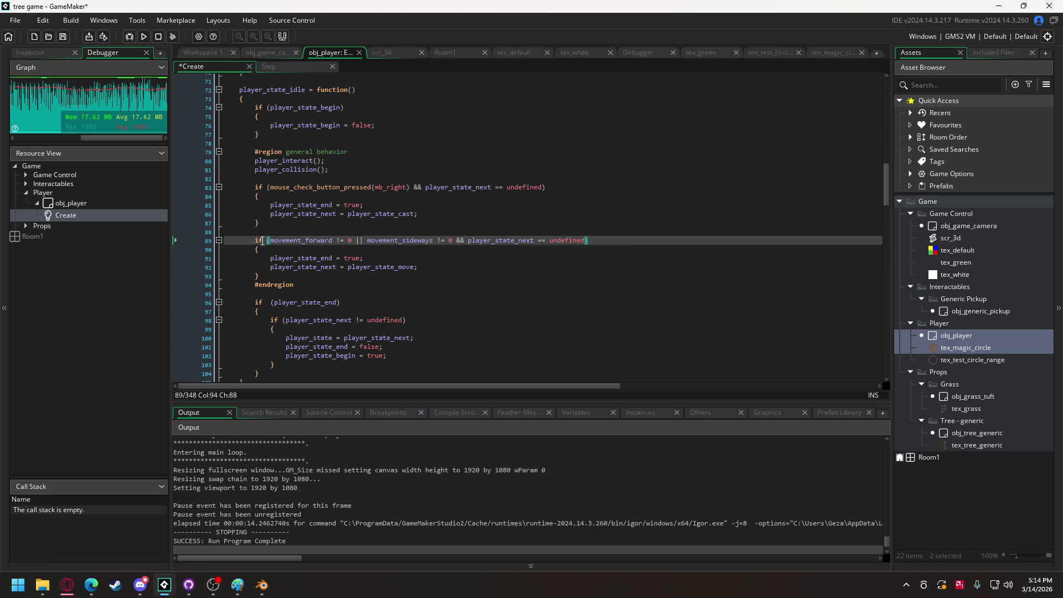
{"action": "left_click", "coordinate": [271, 240]}
{"action": "type", "text": "("}
{"action": "left_click", "coordinate": [455, 239]}
{"action": "type", "text": ")"}
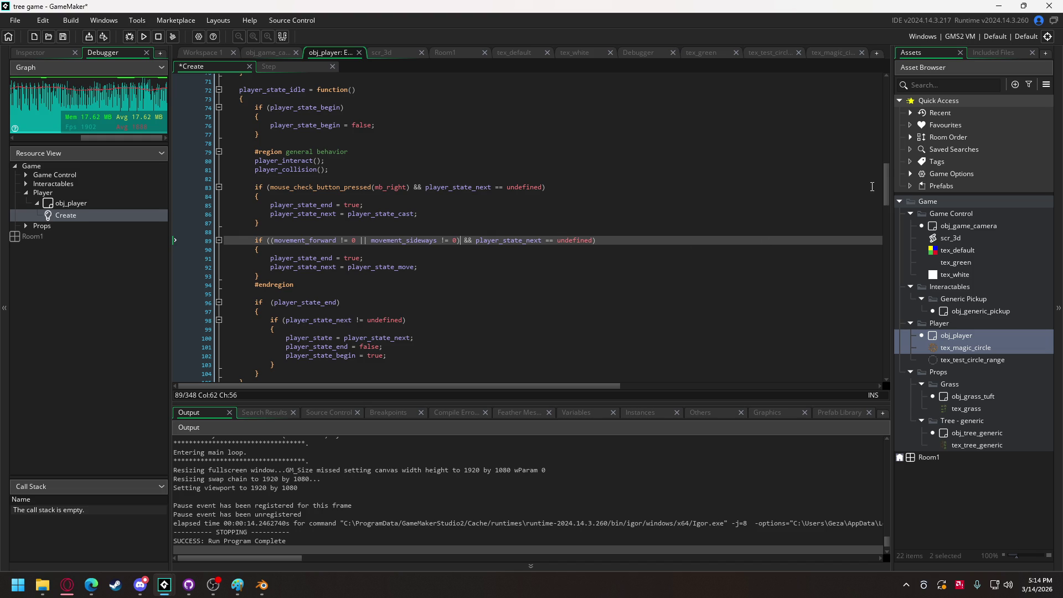
{"action": "left_click_drag", "start_coordinate": [885, 195], "coordinate": [883, 141]}
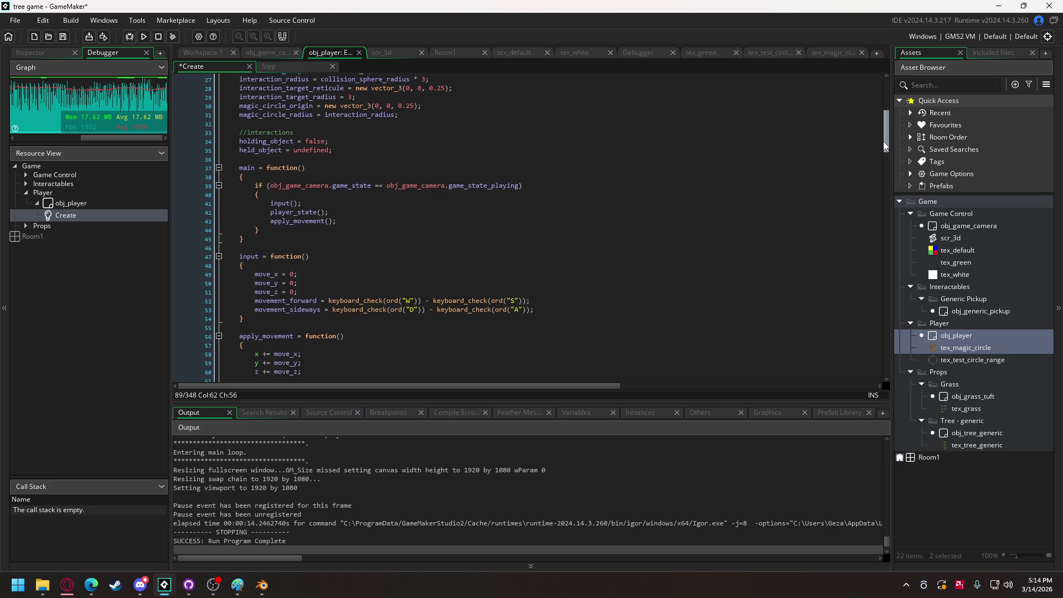
Below the reticule code, add placeholder lines magic_circle_origin.x = 0; and magic_circle_origin.y = 0;
{"action": "double_click", "coordinate": [287, 105]}
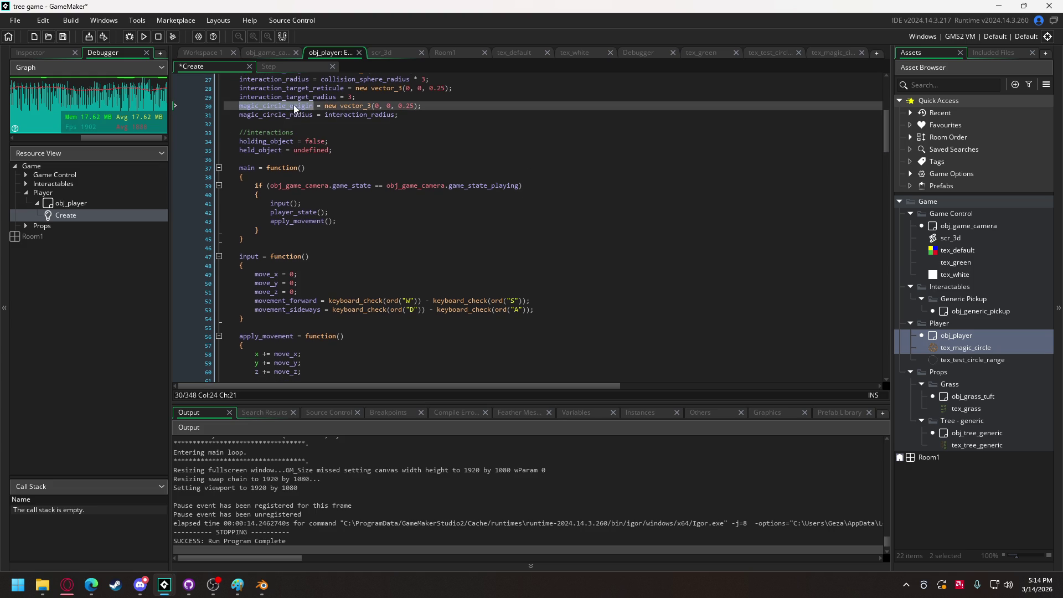
{"action": "mouse_move", "coordinate": [889, 139]}
{"action": "left_mouse_down"}
{"action": "mouse_move", "coordinate": [898, 217]}
{"action": "mouse_move", "coordinate": [882, 340]}
{"action": "mouse_move", "coordinate": [882, 332]}
{"action": "left_mouse_up"}
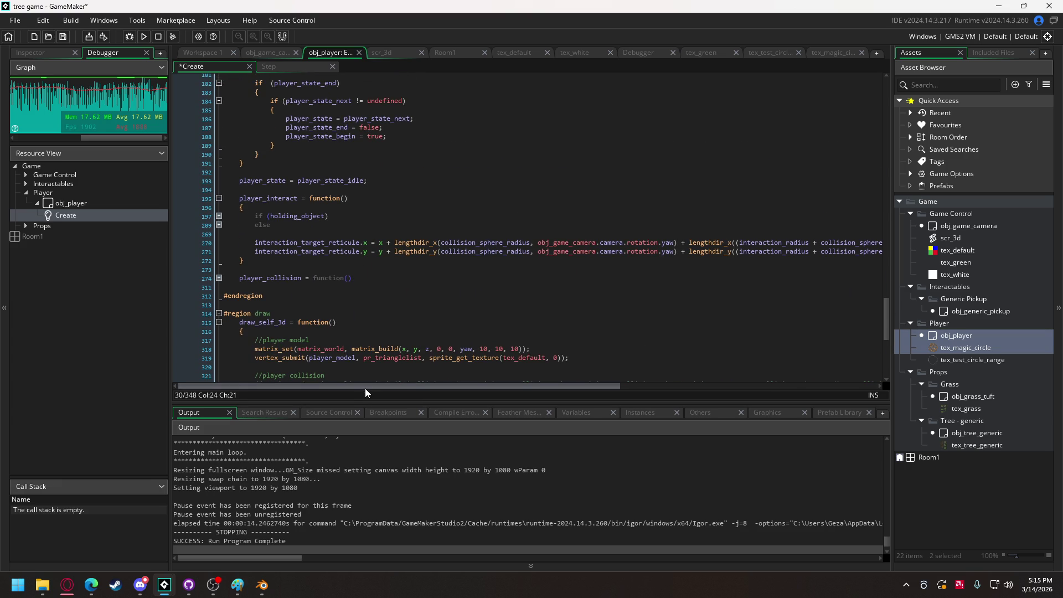
{"action": "left_click_drag", "start_coordinate": [364, 387], "coordinate": [720, 376]}
{"action": "left_click", "coordinate": [853, 251]}
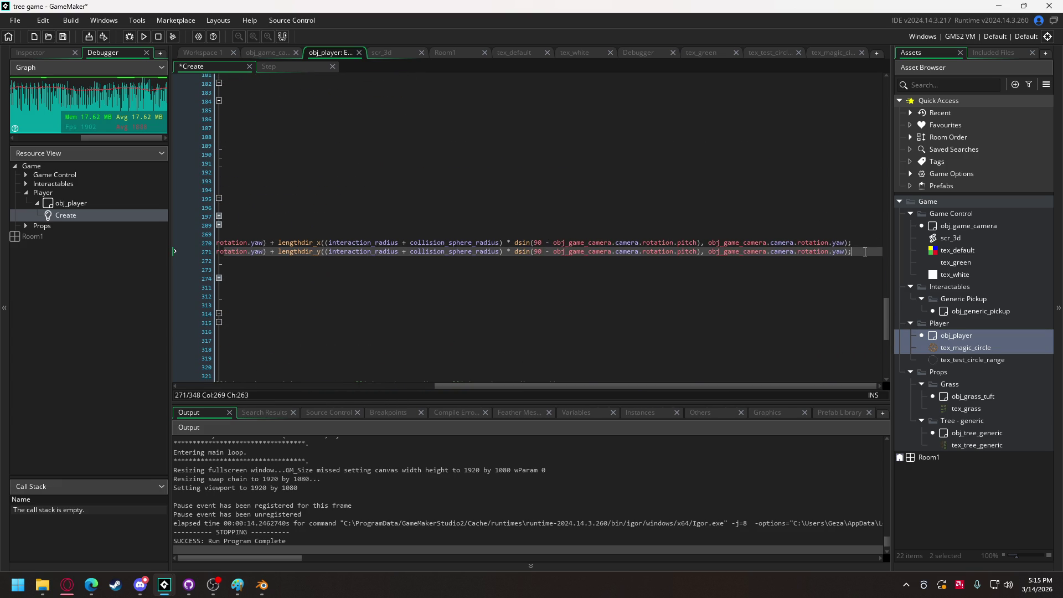
{"action": "key", "text": "Return"}
{"action": "key", "text": "Return"}
{"action": "type", "text": "magic_circle_origin"}
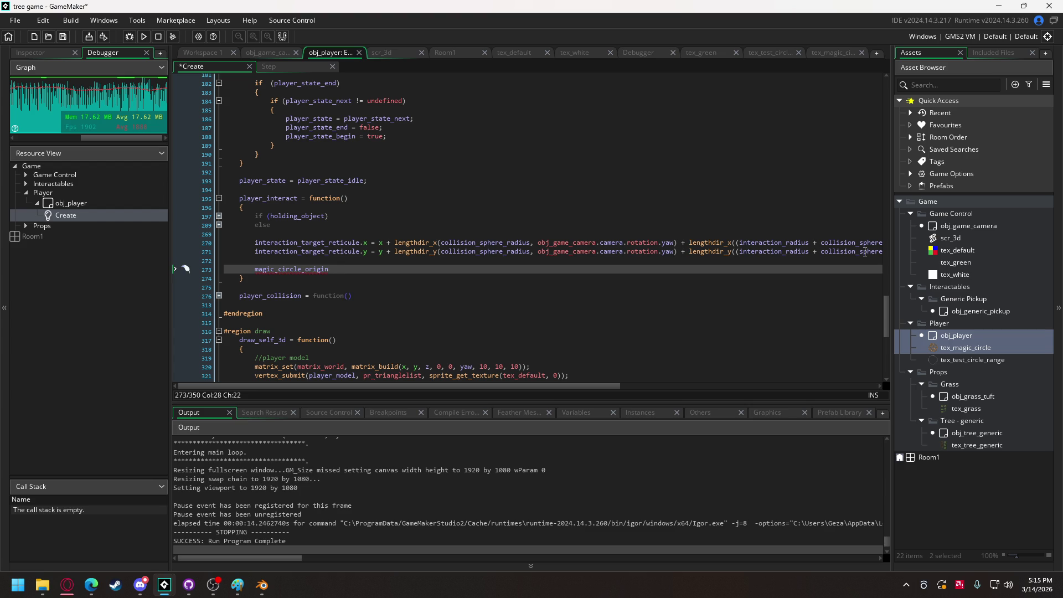
{"action": "type", "text": ".x = 0;"}
{"action": "key", "text": "Return"}
{"action": "type", "text": "magic_circle_origin.y = 0"}
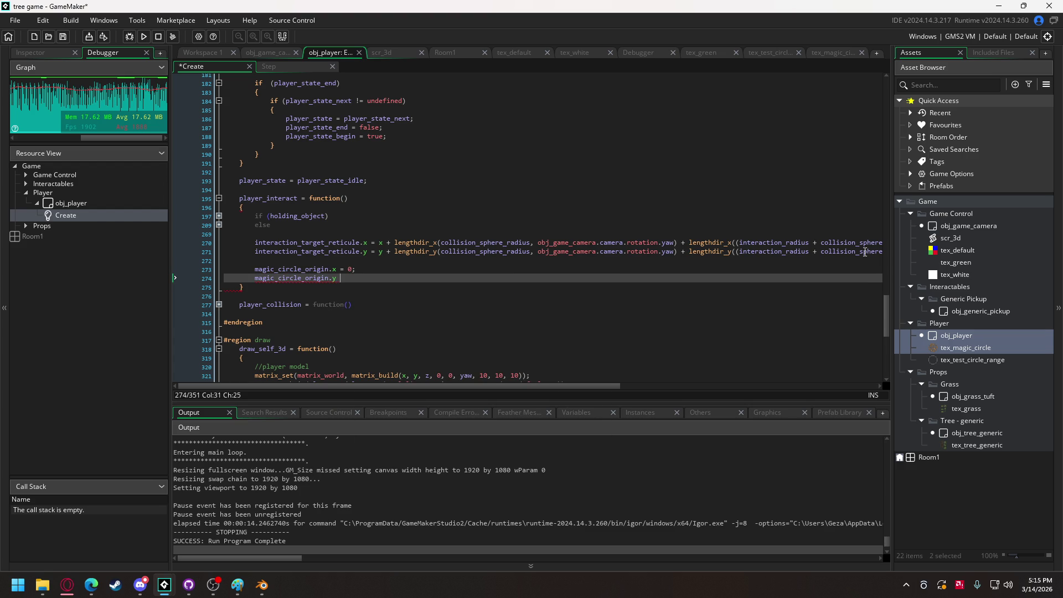
{"action": "type", "text": ";"}
Replace both zeros with the reticule's lengthdir yaw offsets, adding + magic_circle_radius after collision_sphere_radius
{"action": "left_click_drag", "start_coordinate": [378, 245], "coordinate": [678, 252]}
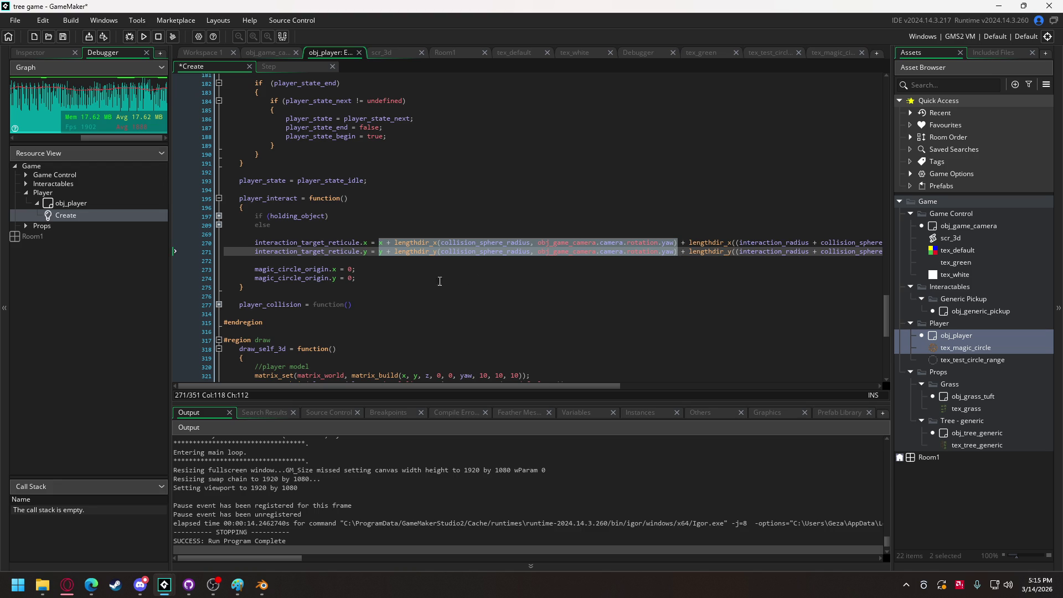
{"action": "left_click", "coordinate": [350, 271]}
{"action": "left_click", "coordinate": [351, 279]}
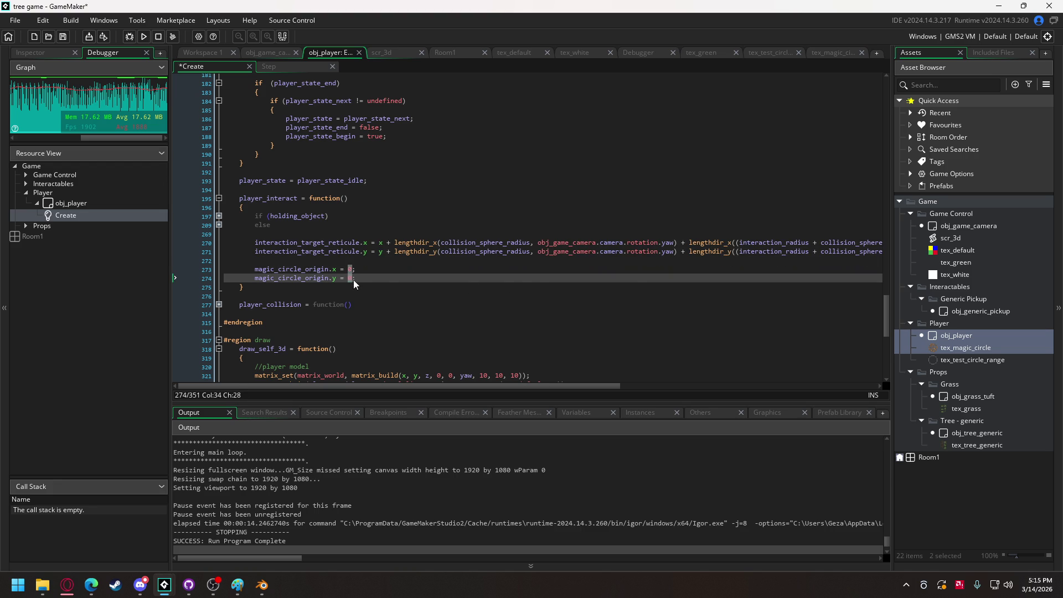
{"action": "key", "text": "ctrl+v"}
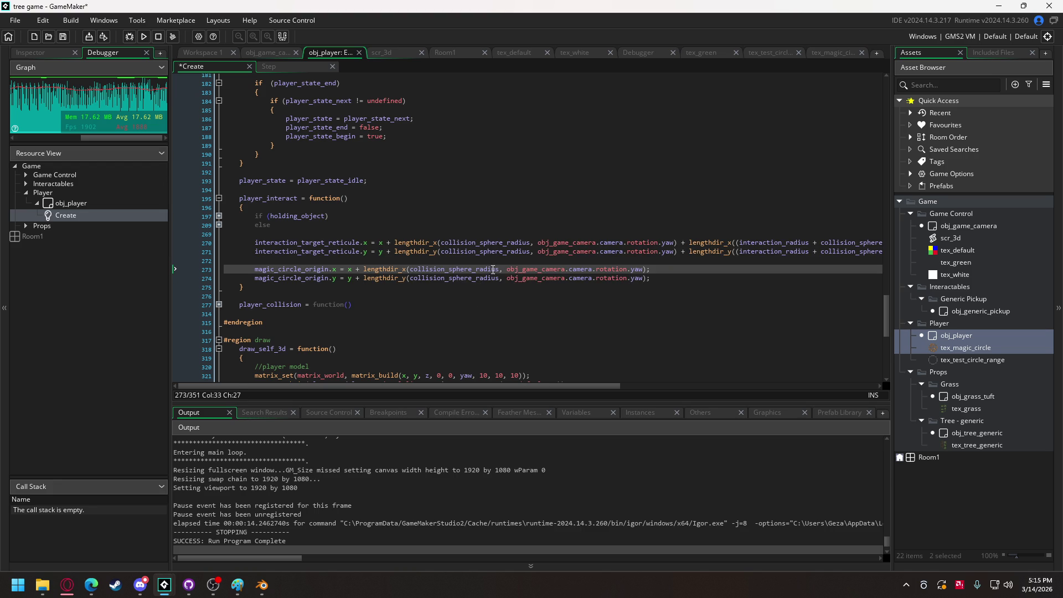
{"action": "left_click", "coordinate": [500, 271]}
{"action": "left_click", "coordinate": [500, 280]}
{"action": "type", "text": "+ "}
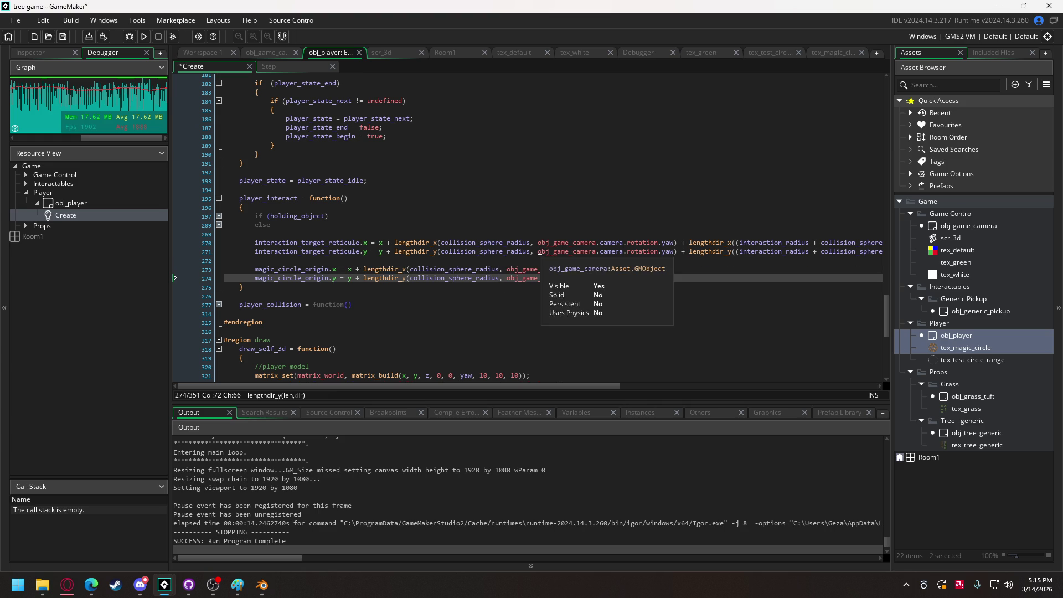
{"action": "type", "text": "mag"}
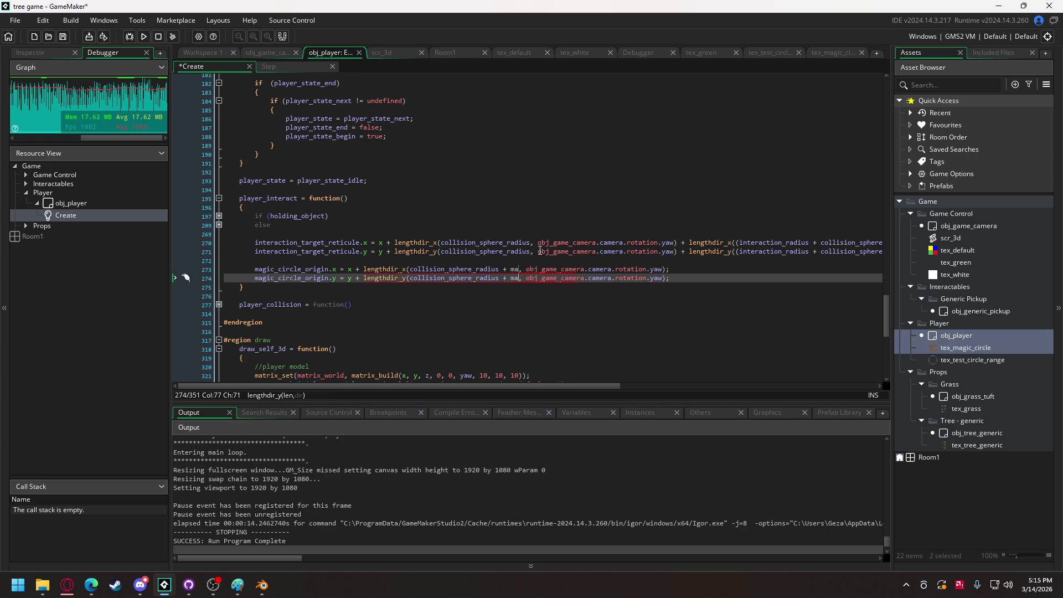
{"action": "type", "text": "ic_c"}
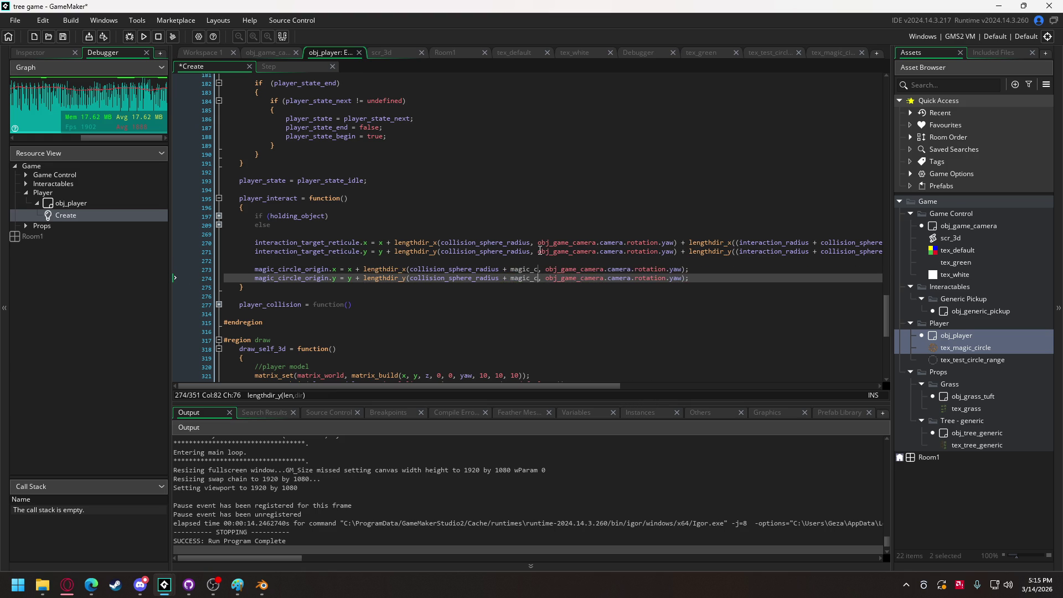
{"action": "type", "text": "ircle_ra"}
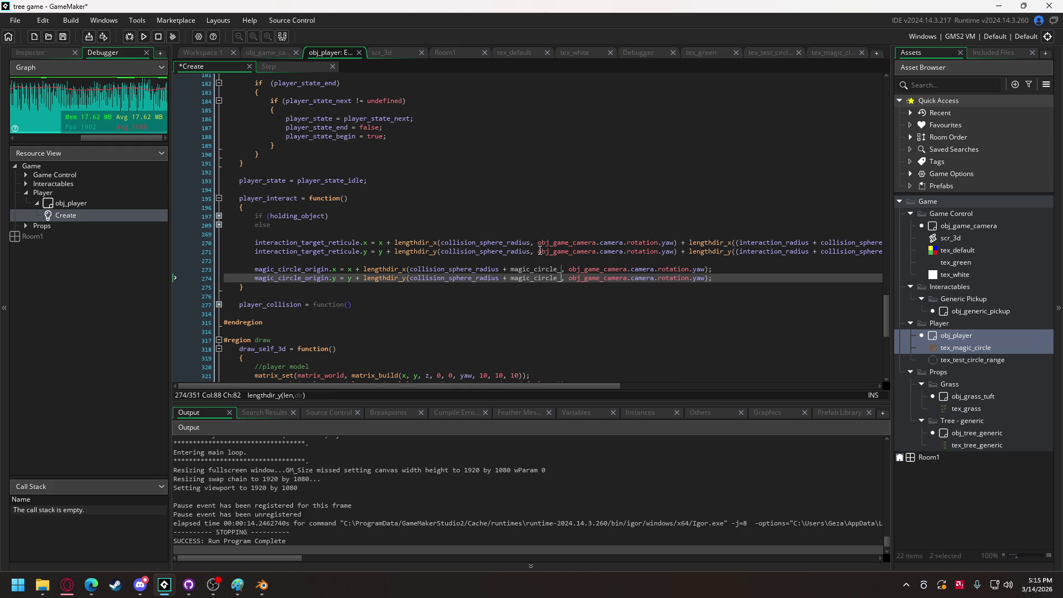
{"action": "type", "text": "dius"}
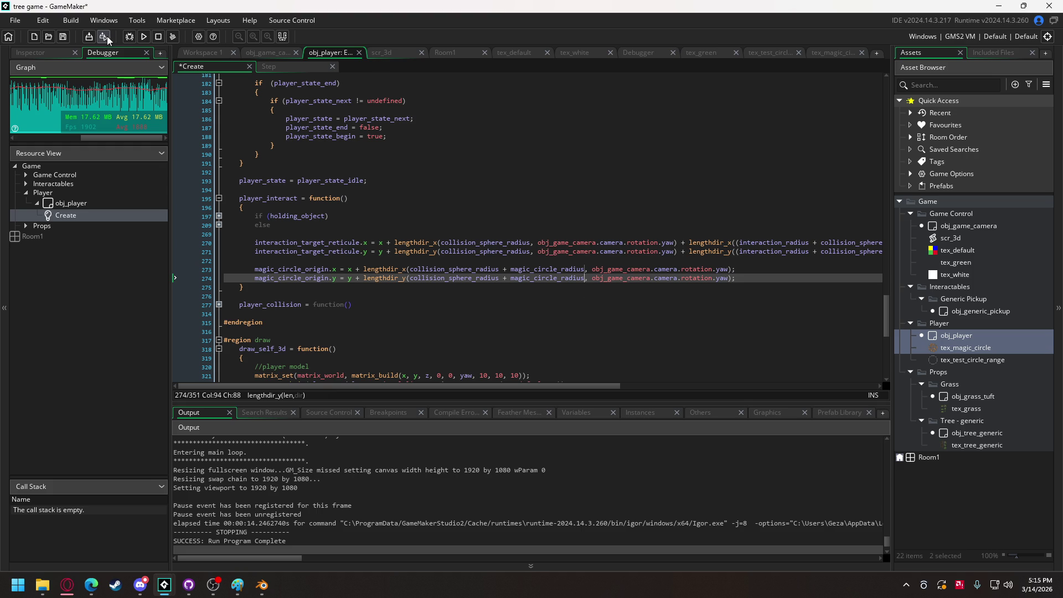
Run the game to check the orange magic circle near the player, then quit back to the code
{"action": "left_click", "coordinate": [142, 36]}
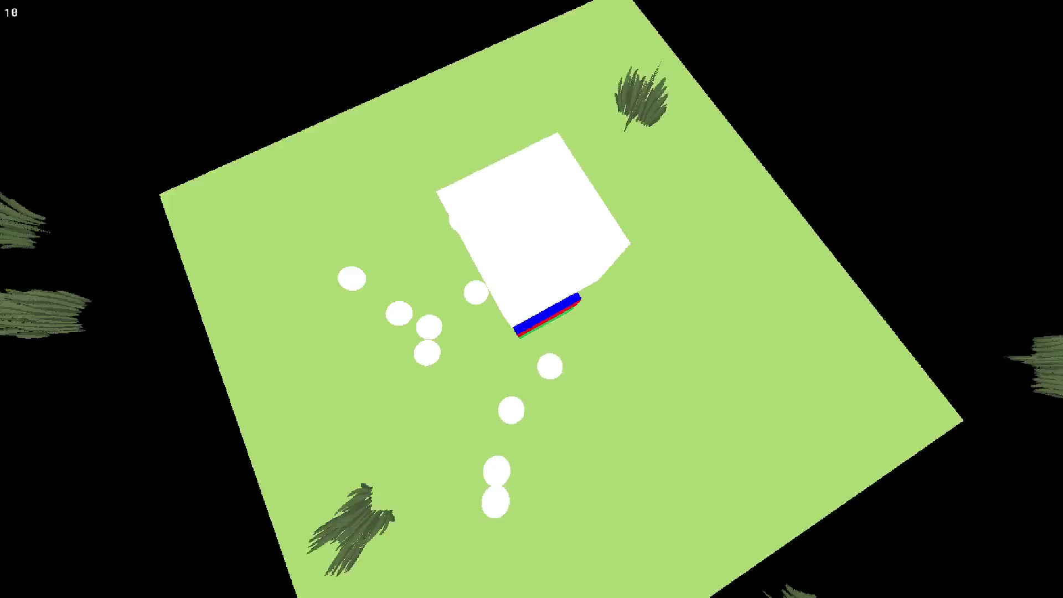
{"action": "key", "text": "Escape"}
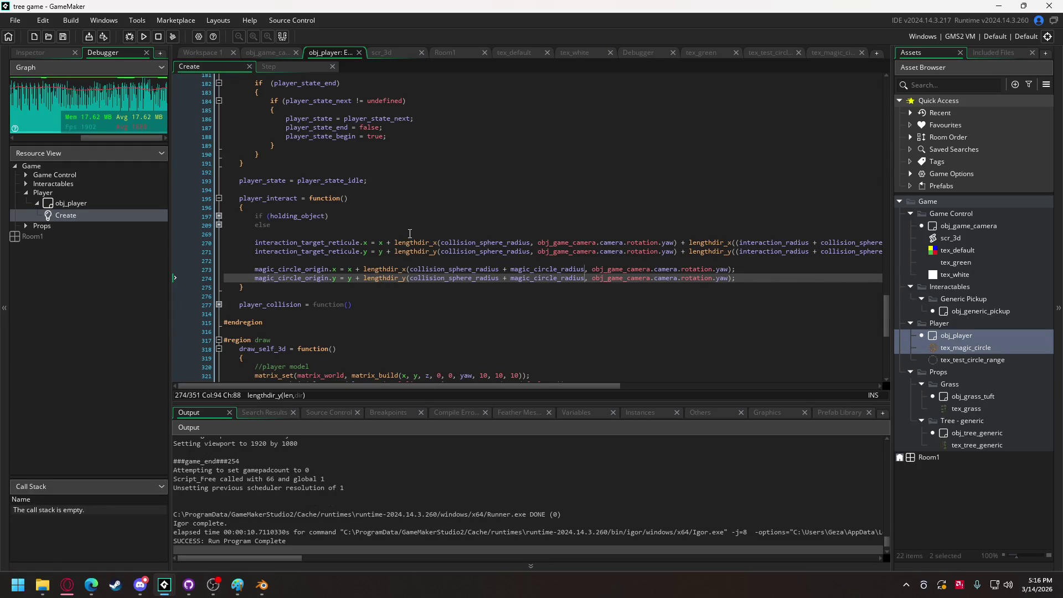
{"action": "scroll", "coordinate": [386, 188], "scroll_direction": "up", "scroll_amount": 15}
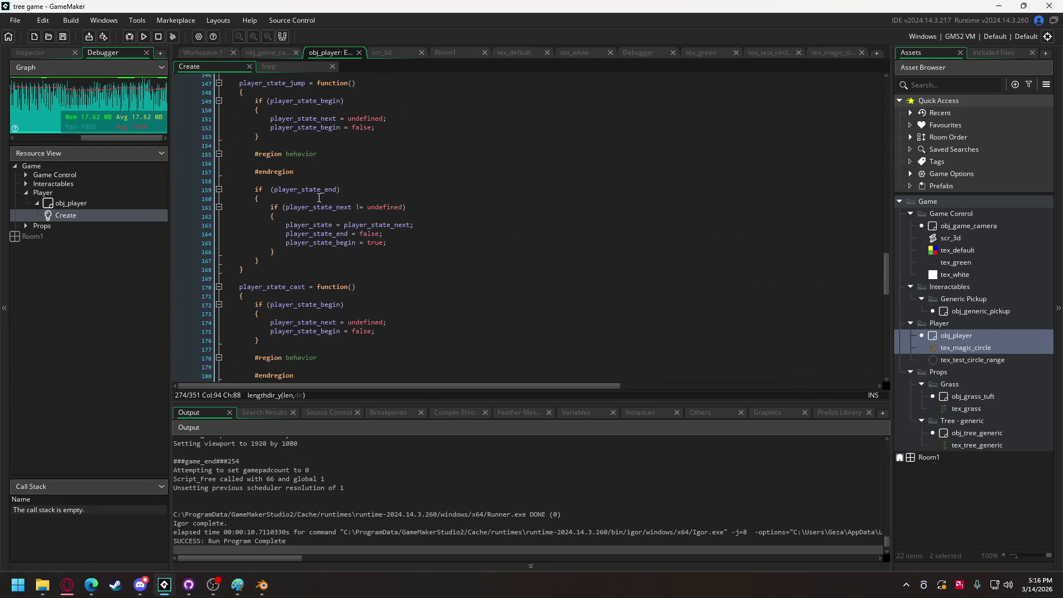
In the jump state's behavior region, add an if (mouse_check_button_released(mb_right)) with an empty block
{"action": "scroll", "coordinate": [316, 198], "scroll_direction": "up", "scroll_amount": 5}
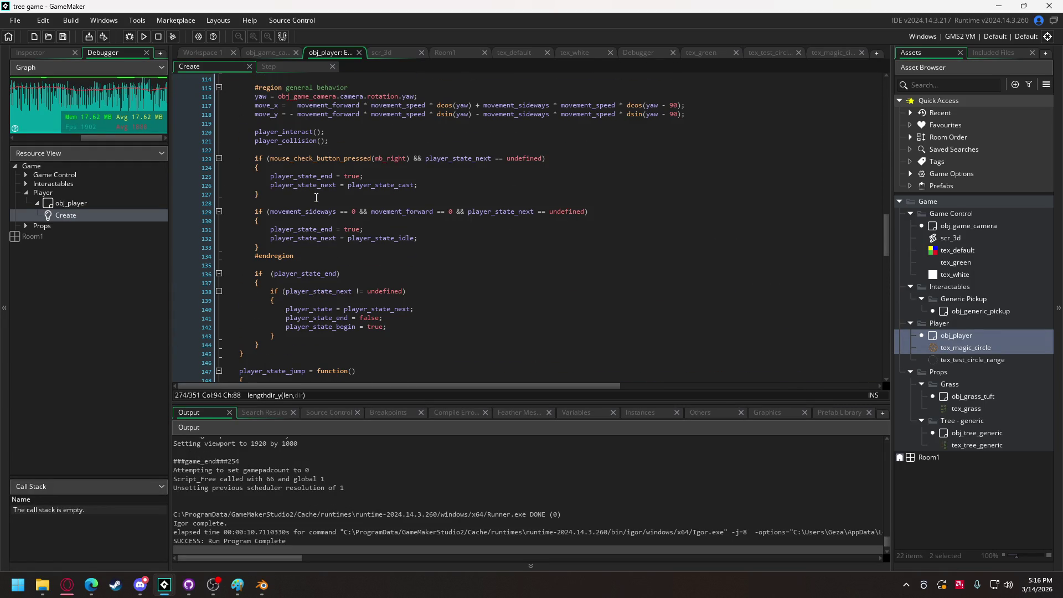
{"action": "scroll", "coordinate": [316, 198], "scroll_direction": "down", "scroll_amount": 10}
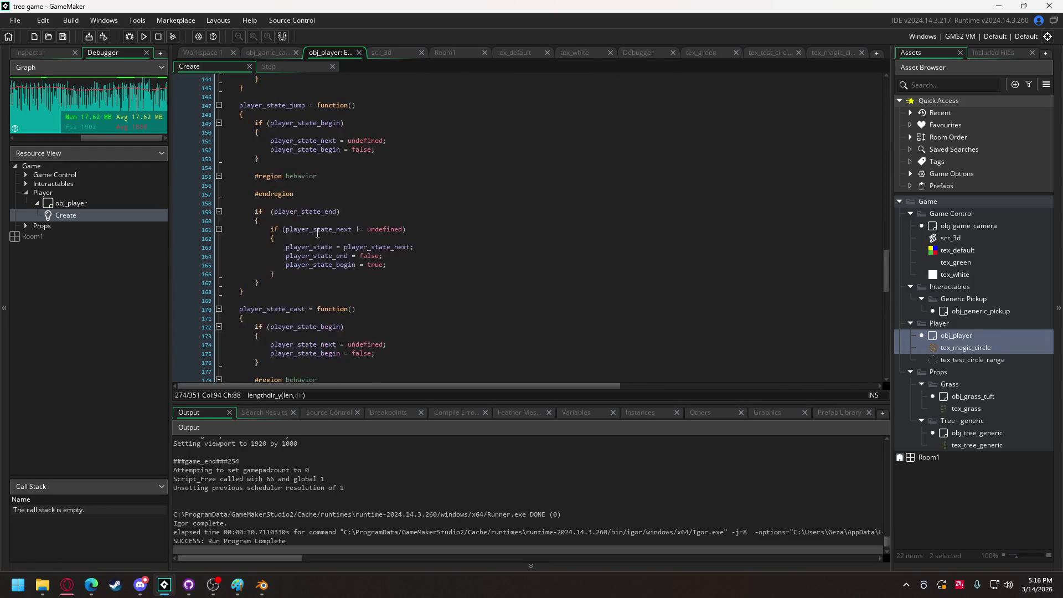
{"action": "left_click", "coordinate": [312, 193]}
{"action": "left_click", "coordinate": [316, 185]}
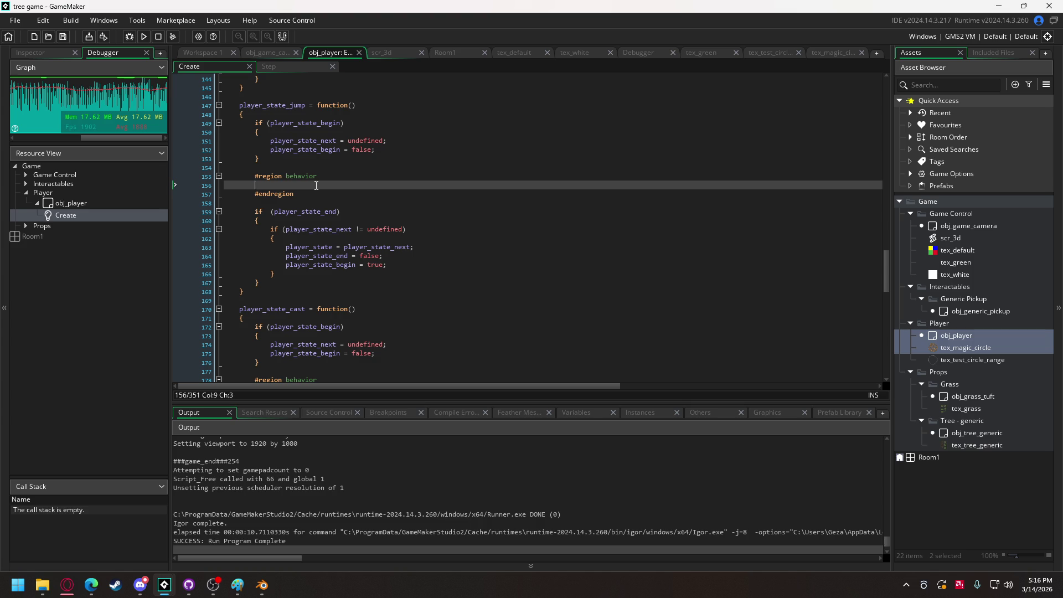
{"action": "type", "text": "if ("}
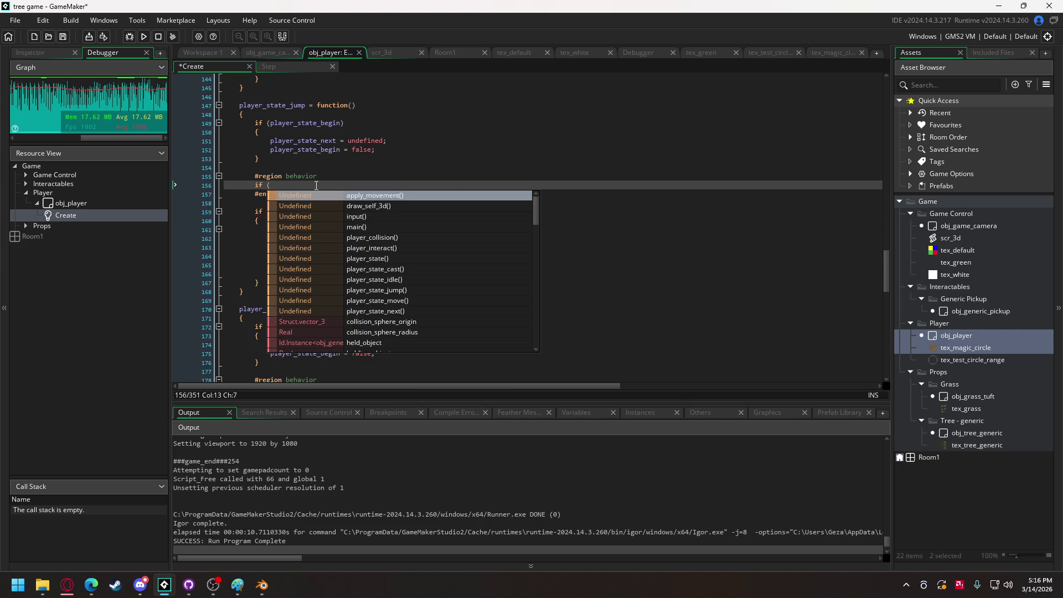
{"action": "type", "text": "mouse_ch"}
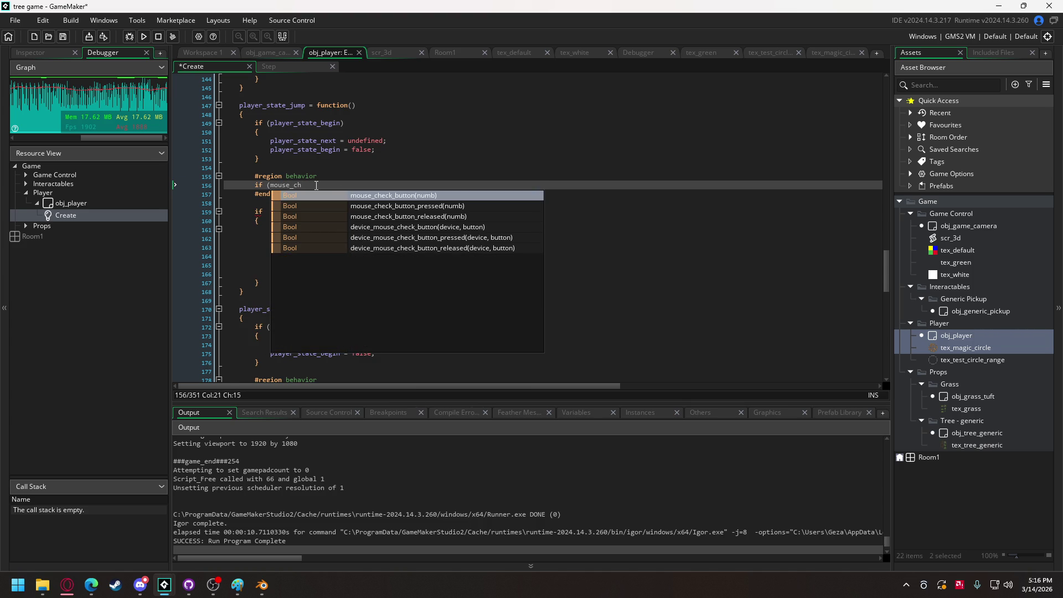
{"action": "key", "text": "Down"}
{"action": "key", "text": "Down"}
{"action": "key", "text": "Return"}
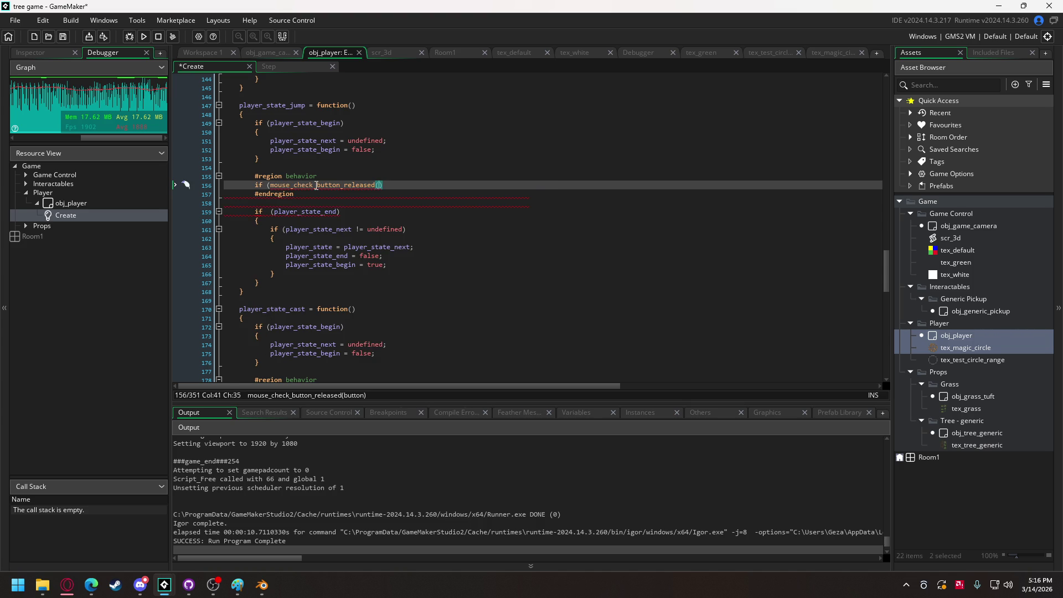
{"action": "type", "text": "mb_"}
{"action": "key", "text": "Return"}
{"action": "key", "text": "Right"}
{"action": "key", "text": "Return"}
{"action": "type", "text": "{"}
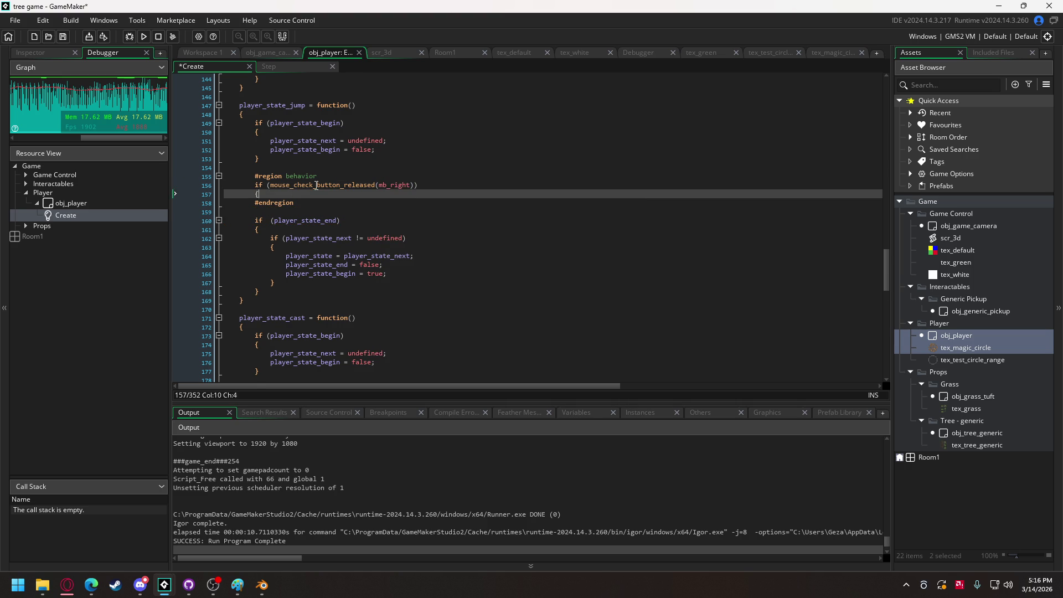
{"action": "key", "text": "Return"}
{"action": "key", "text": "Return"}
{"action": "type", "text": "}"}
Paste the idle check inside, add player_state_end = true, and drop the undefined check from its condition
{"action": "left_click", "coordinate": [367, 201]}
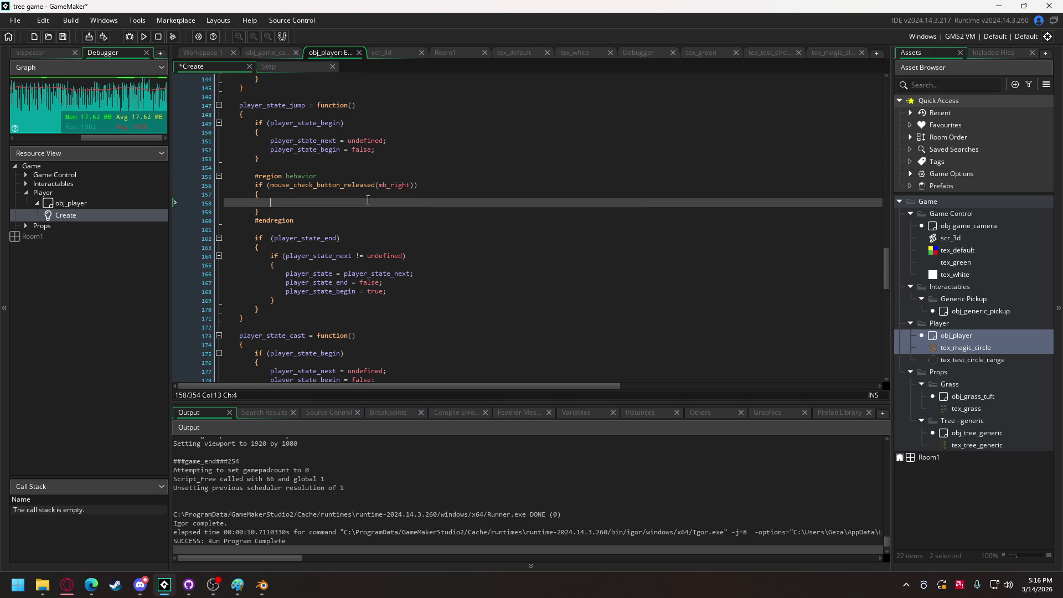
{"action": "scroll", "coordinate": [368, 200], "scroll_direction": "up", "scroll_amount": 8}
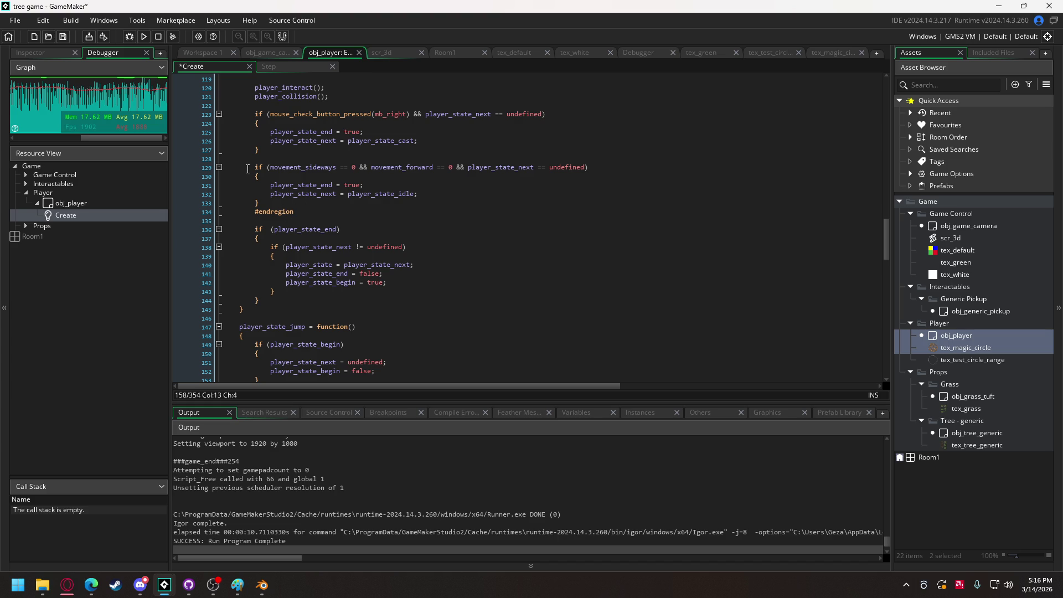
{"action": "left_click_drag", "start_coordinate": [256, 168], "coordinate": [263, 205]}
{"action": "key", "text": "ctrl+c"}
{"action": "scroll", "coordinate": [274, 267], "scroll_direction": "down", "scroll_amount": 6}
{"action": "left_click", "coordinate": [346, 270]}
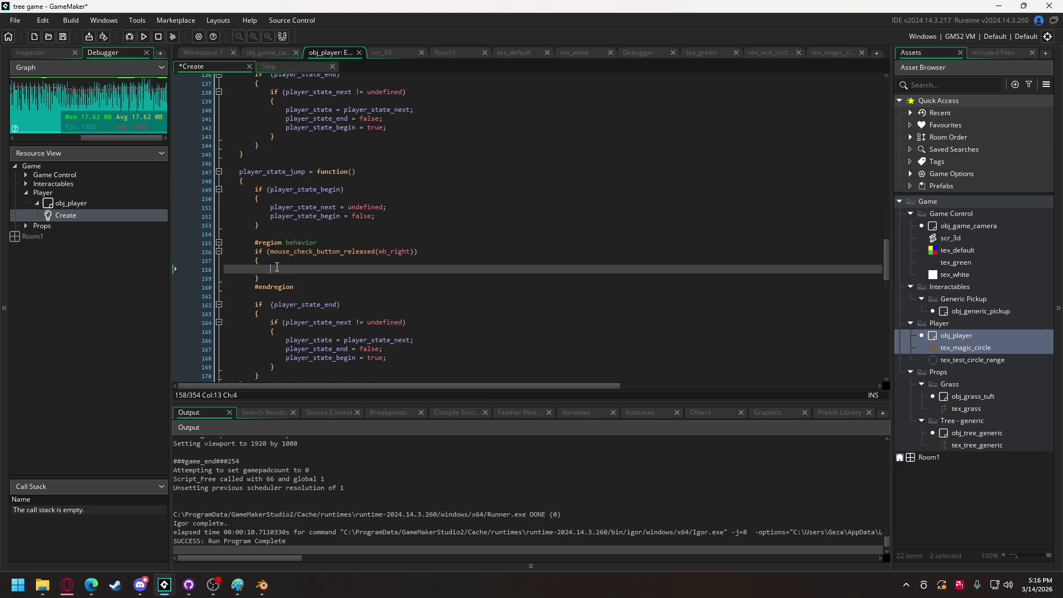
{"action": "key", "text": "ctrl+v"}
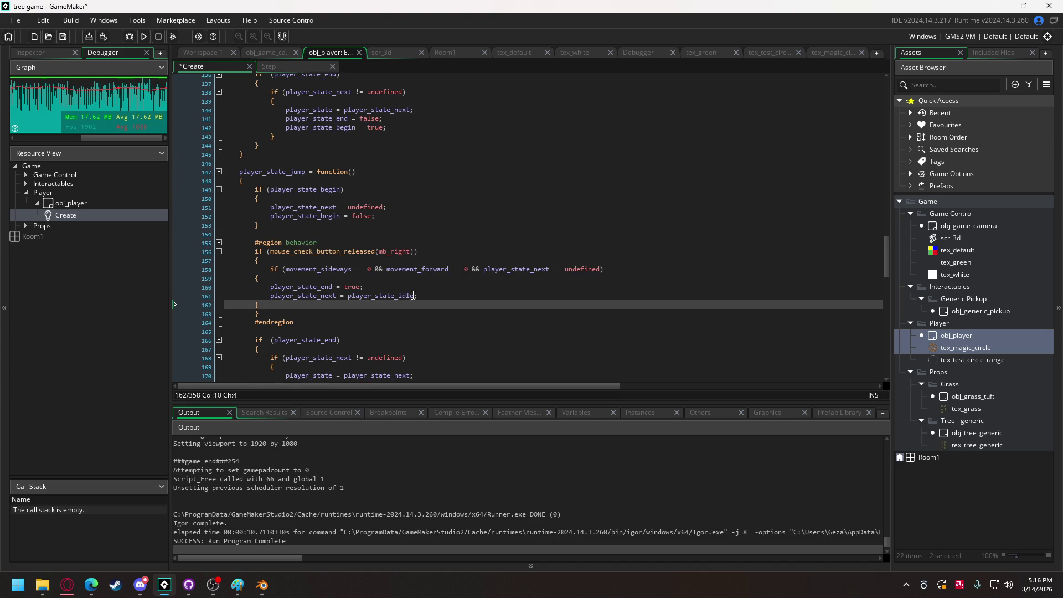
{"action": "left_click_drag", "start_coordinate": [364, 287], "coordinate": [272, 291]}
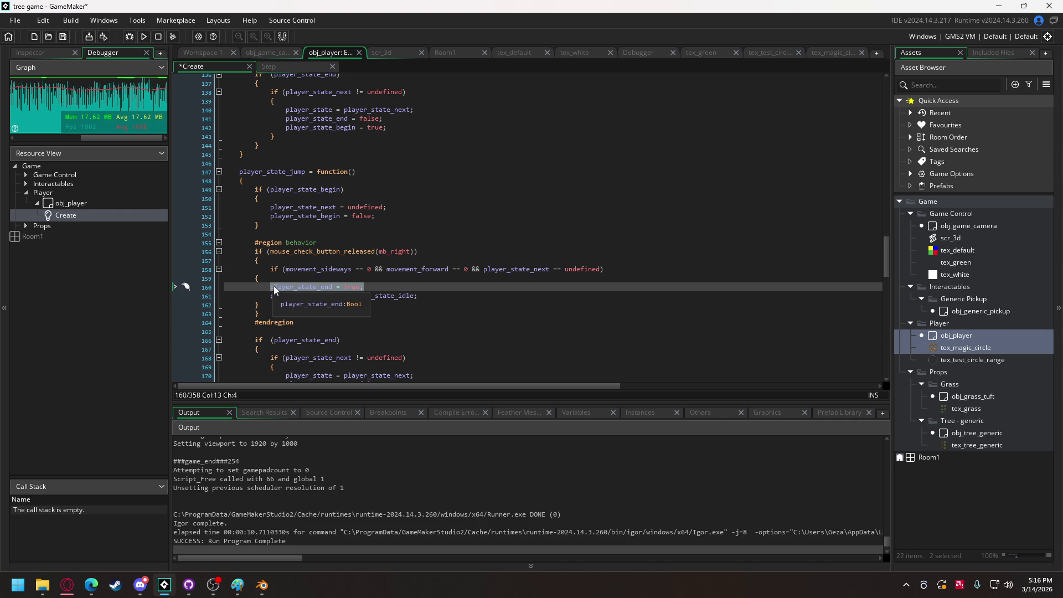
{"action": "left_click", "coordinate": [284, 260]}
{"action": "key", "text": "Return"}
{"action": "key", "text": "ctrl+v"}
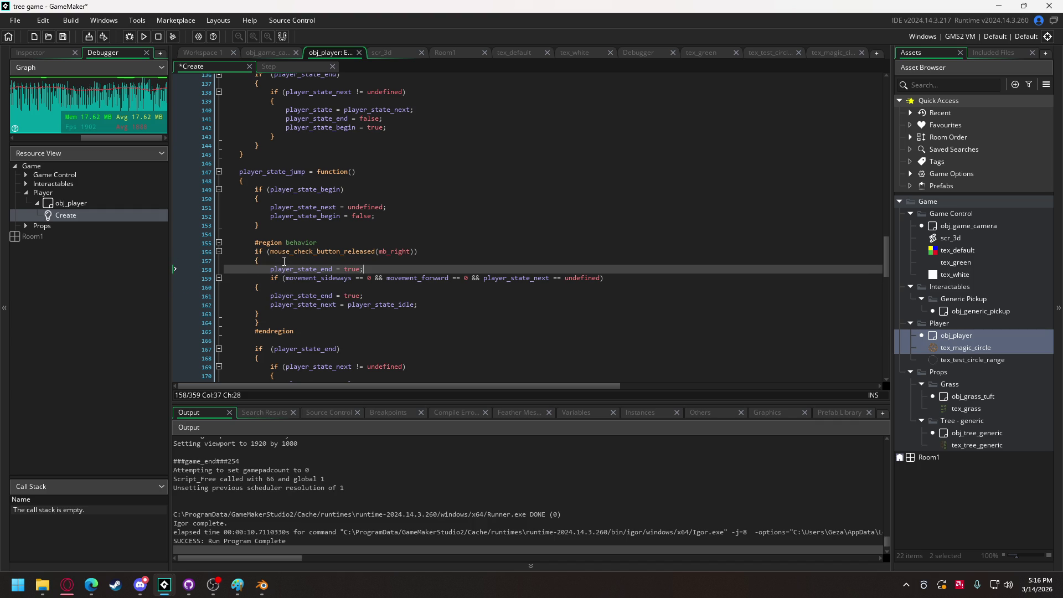
{"action": "left_click_drag", "start_coordinate": [259, 314], "coordinate": [257, 286]}
{"action": "key", "text": "Tab"}
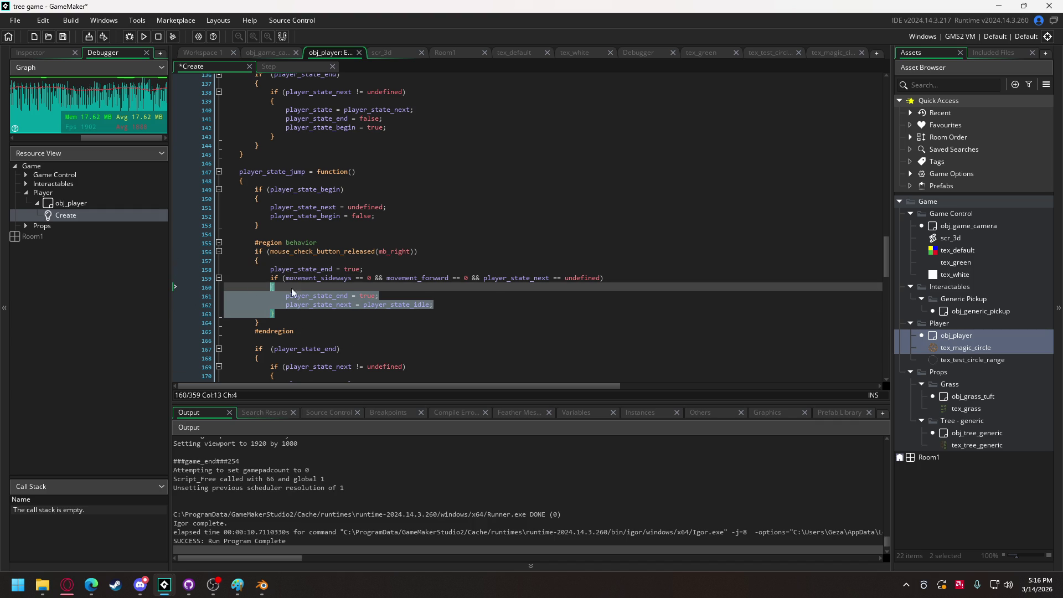
{"action": "left_click_drag", "start_coordinate": [467, 278], "coordinate": [601, 278]}
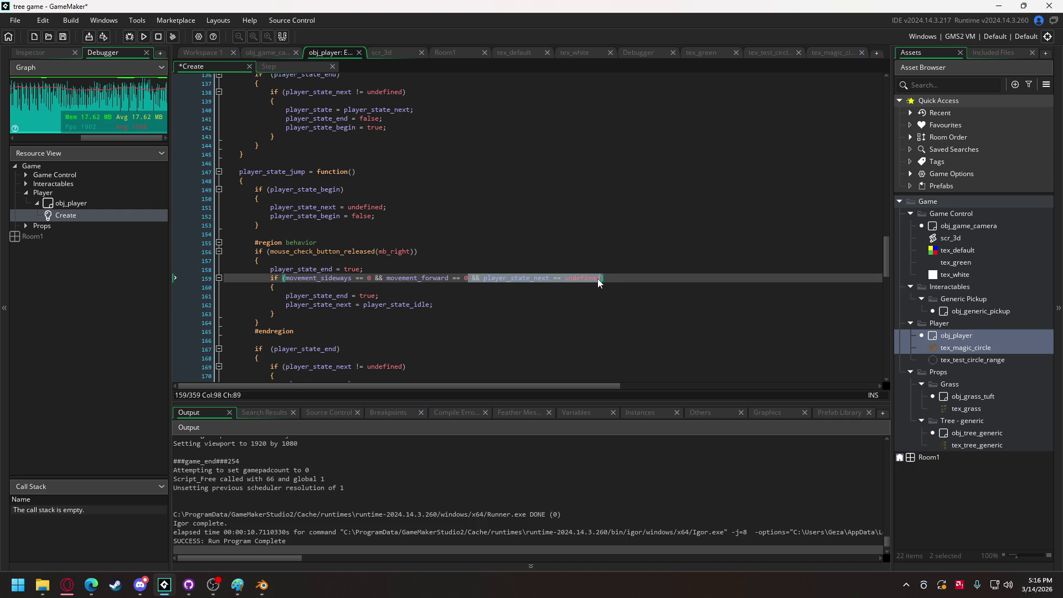
{"action": "key", "text": "BackSpace"}
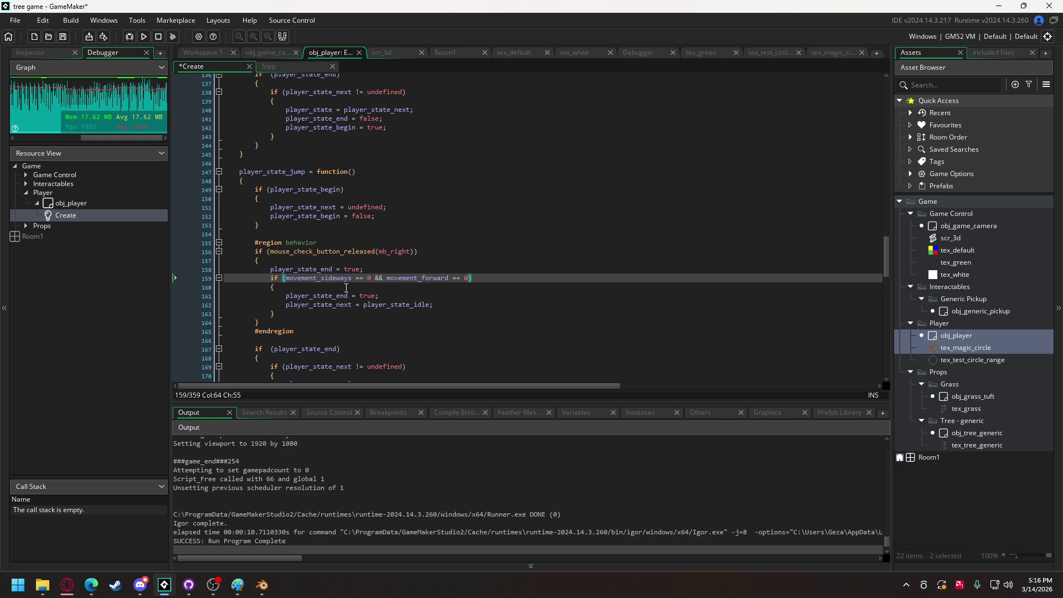
Add an else setting player_state_next = player_state_move, removing the duplicate player_state_end line
{"action": "left_click", "coordinate": [295, 315]}
{"action": "key", "text": "Return"}
{"action": "type", "text": "else"}
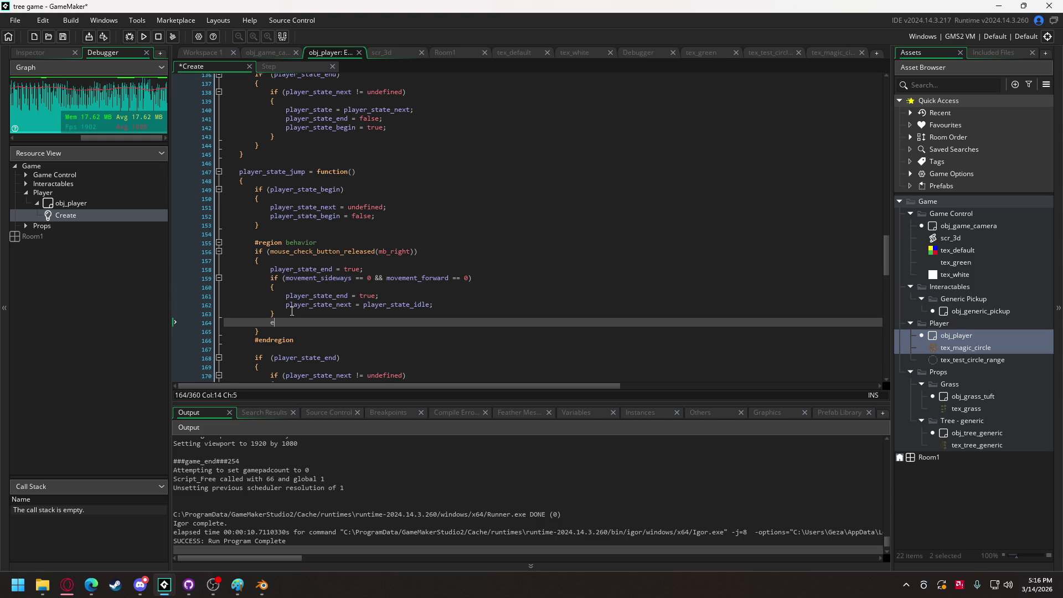
{"action": "key", "text": "Return"}
{"action": "type", "text": "{"}
{"action": "key", "text": "Return"}
{"action": "key", "text": "Return"}
{"action": "type", "text": "}"}
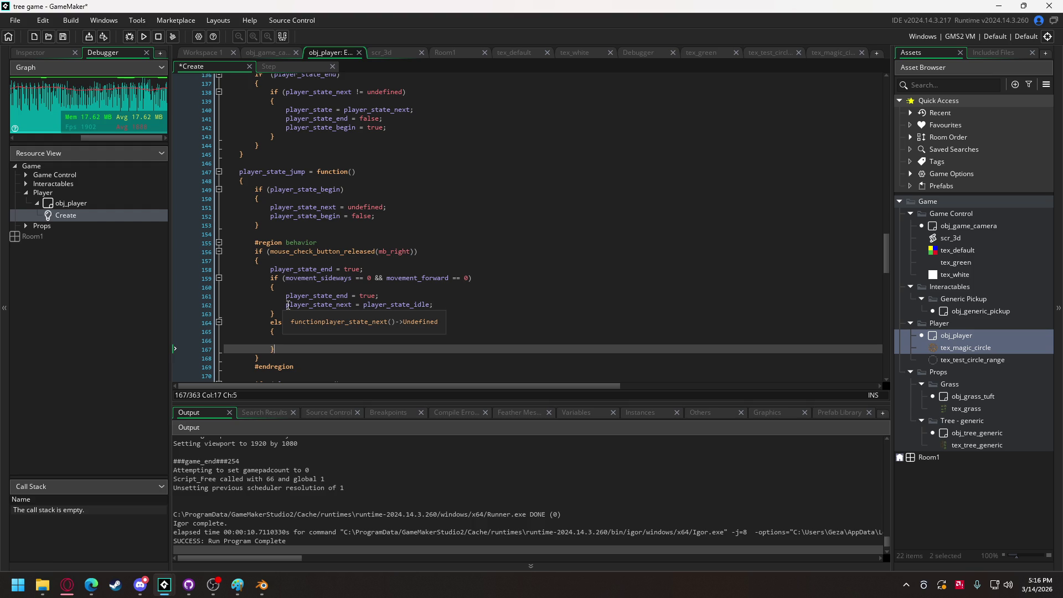
{"action": "left_click", "coordinate": [184, 299]}
{"action": "key", "text": "BackSpace"}
{"action": "key", "text": "BackSpace"}
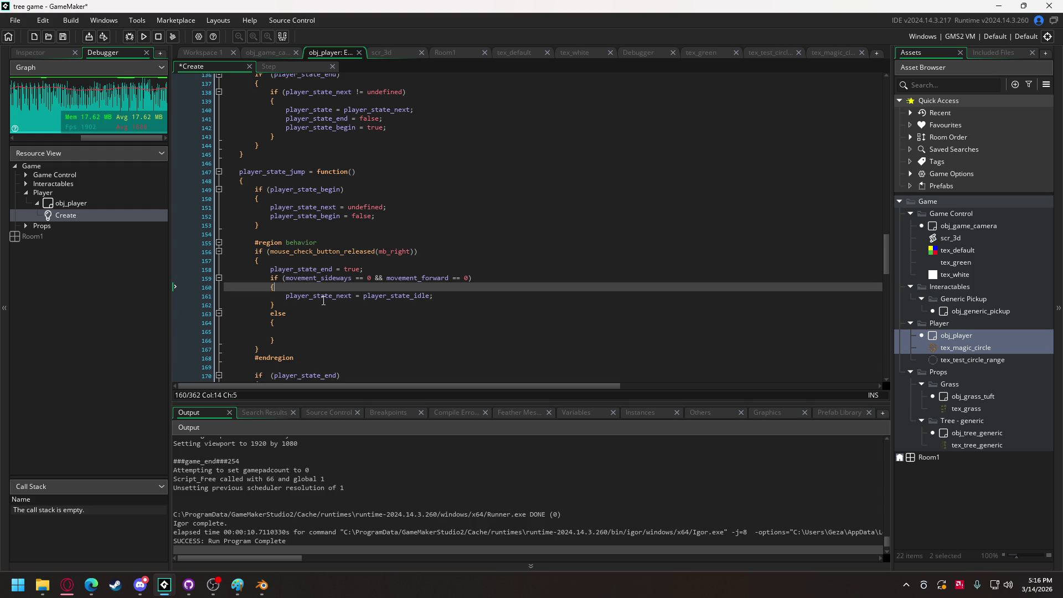
{"action": "left_click", "coordinate": [299, 330]}
{"action": "key", "text": "ctrl+v"}
{"action": "left_click", "coordinate": [416, 331]}
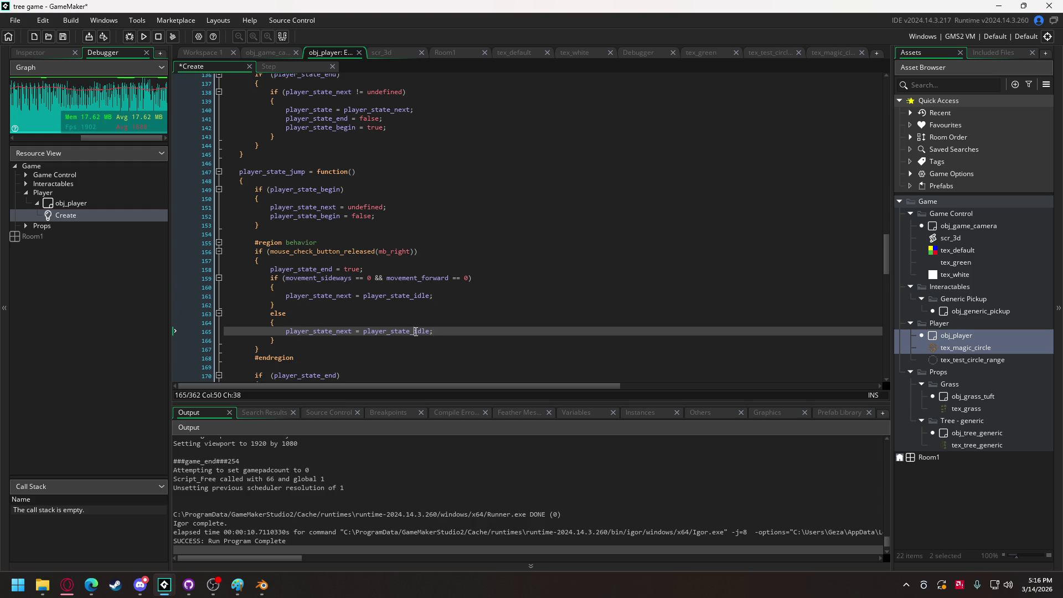
{"action": "type", "text": "move"}
Run the game to test the mb_right release transition, then close the game window
{"action": "left_click", "coordinate": [144, 36]}
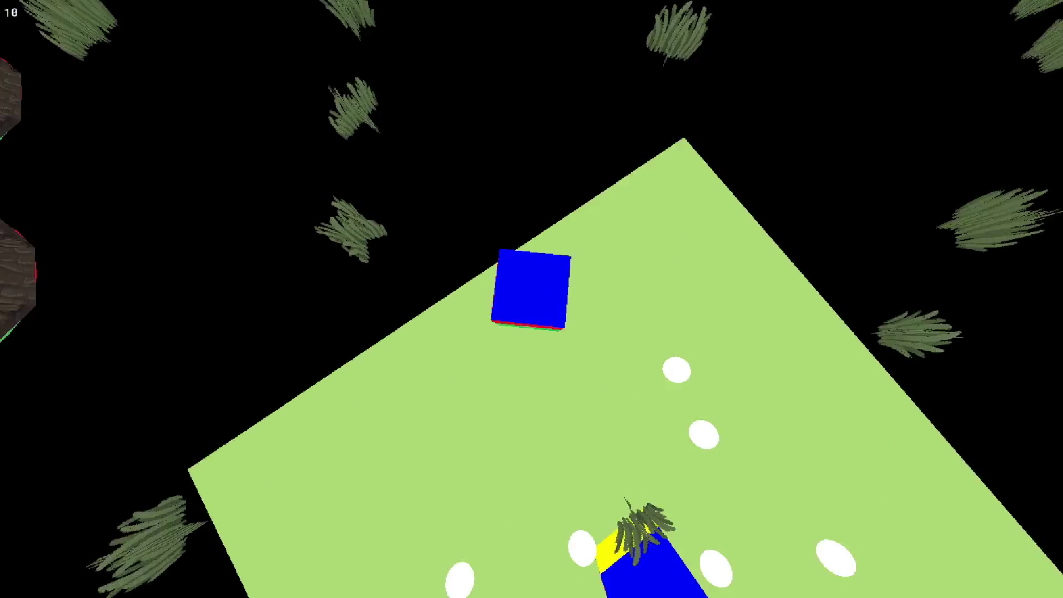
{"action": "key", "text": "Escape"}
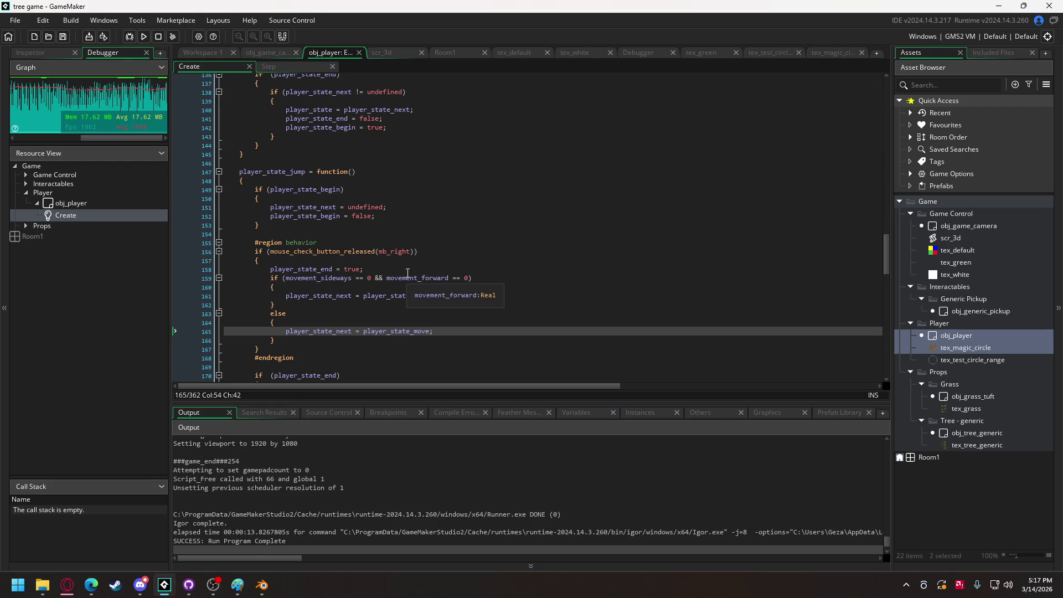
Move the mb_right release block from the jump state into player_state_cast's behavior region, then test-run
{"action": "left_click_drag", "start_coordinate": [302, 357], "coordinate": [267, 248]}
{"action": "left_click", "coordinate": [259, 348]}
{"action": "left_click", "coordinate": [258, 249], "text": "shift"}
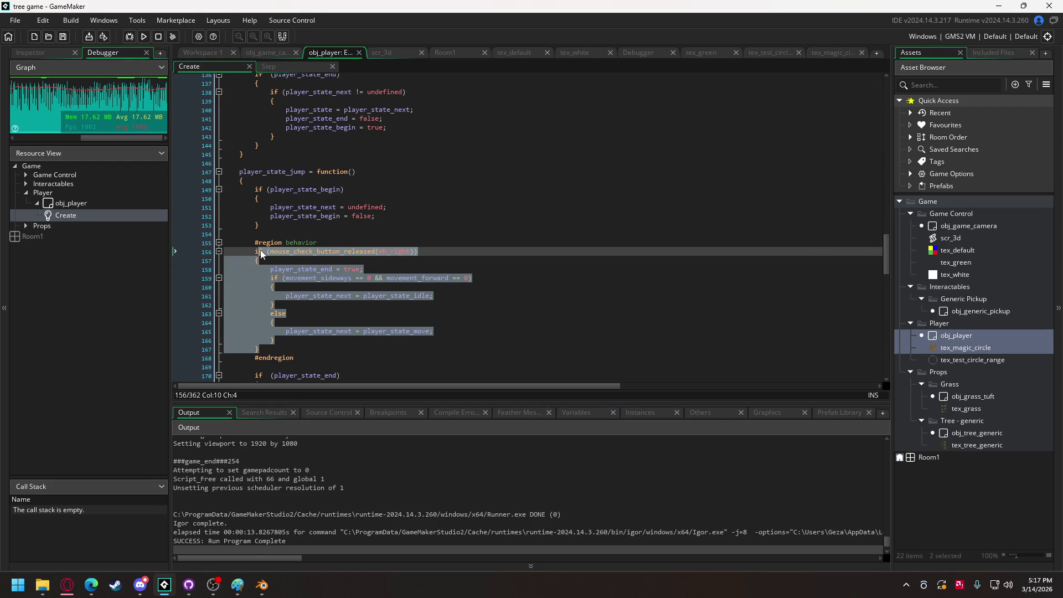
{"action": "key", "text": "Delete"}
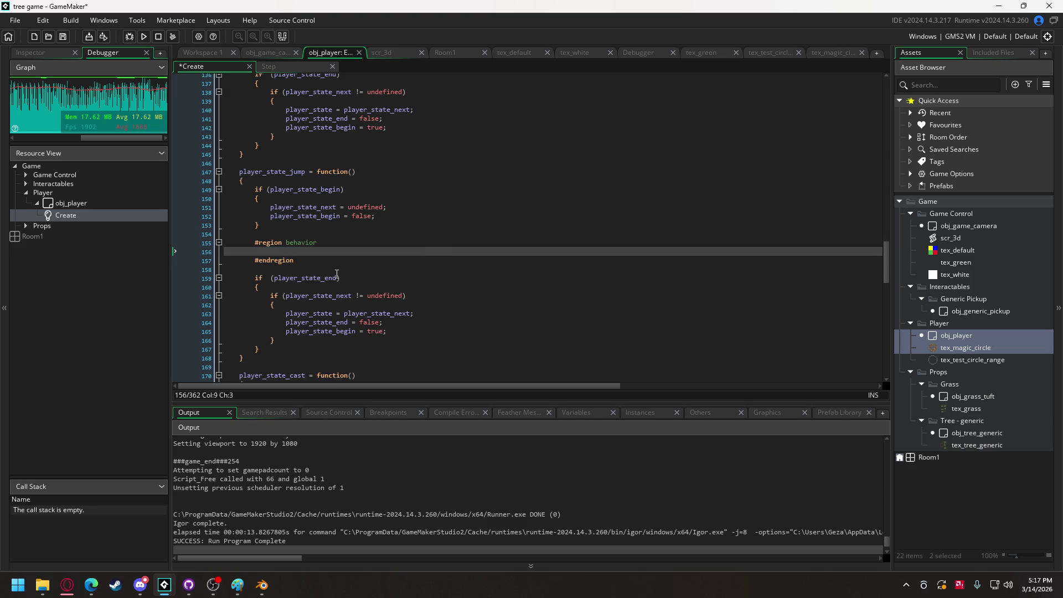
{"action": "scroll", "coordinate": [322, 270], "scroll_direction": "down", "scroll_amount": 7}
{"action": "left_click", "coordinate": [316, 278]}
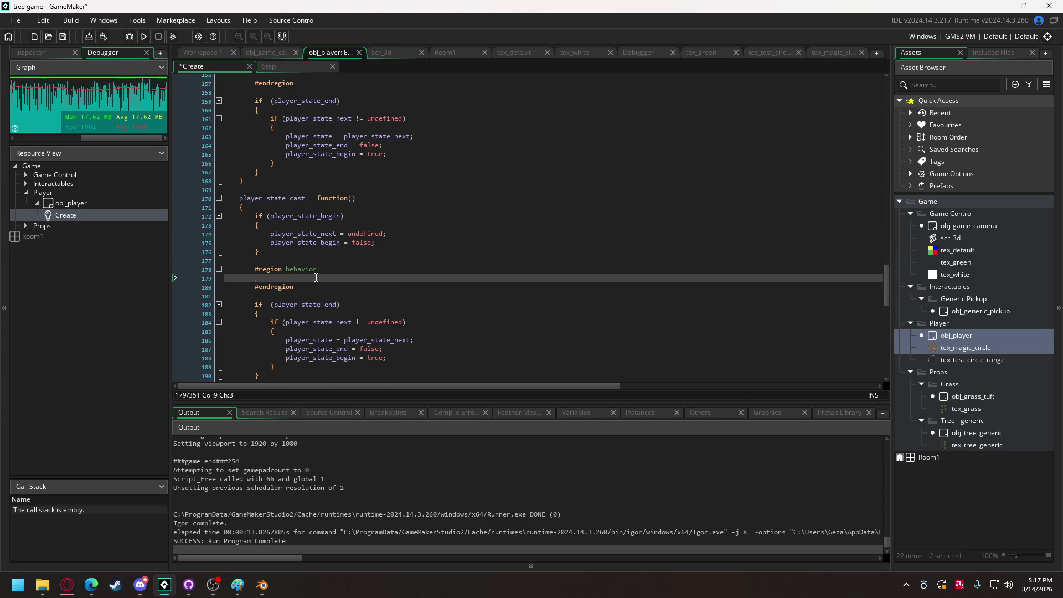
{"action": "key", "text": "ctrl+v"}
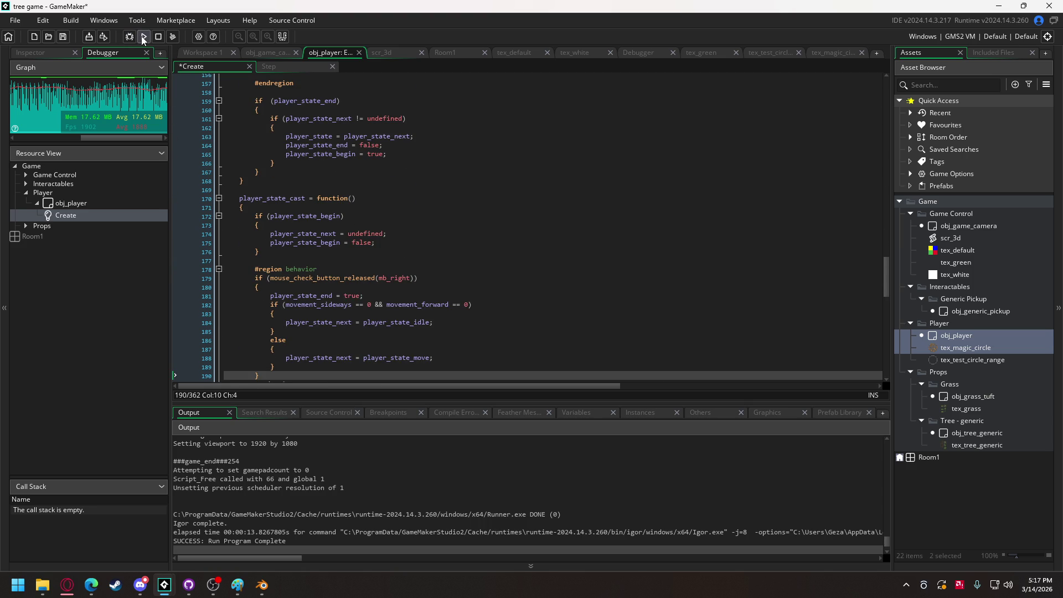
{"action": "left_click", "coordinate": [143, 36]}
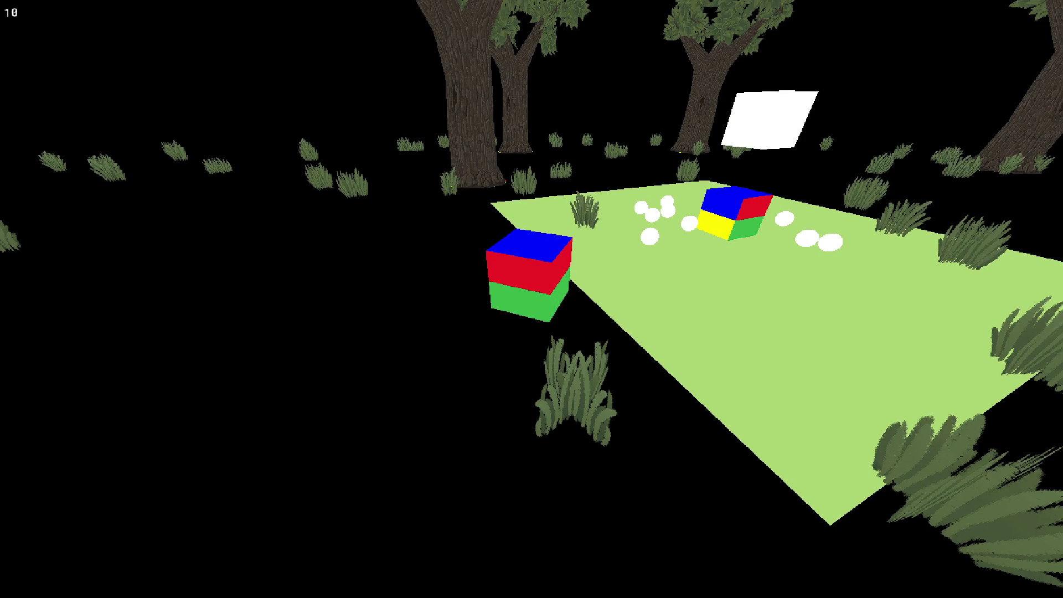
{"action": "key", "text": "Escape"}
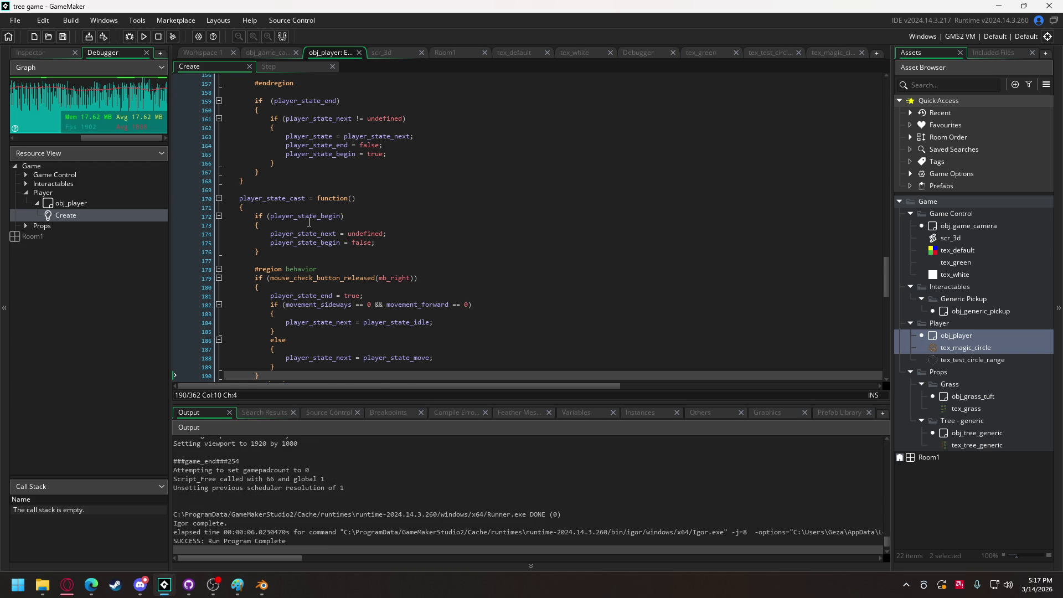
Collapse the player_state_jump function in the Create code
{"action": "scroll", "coordinate": [309, 222], "scroll_direction": "up", "scroll_amount": 14}
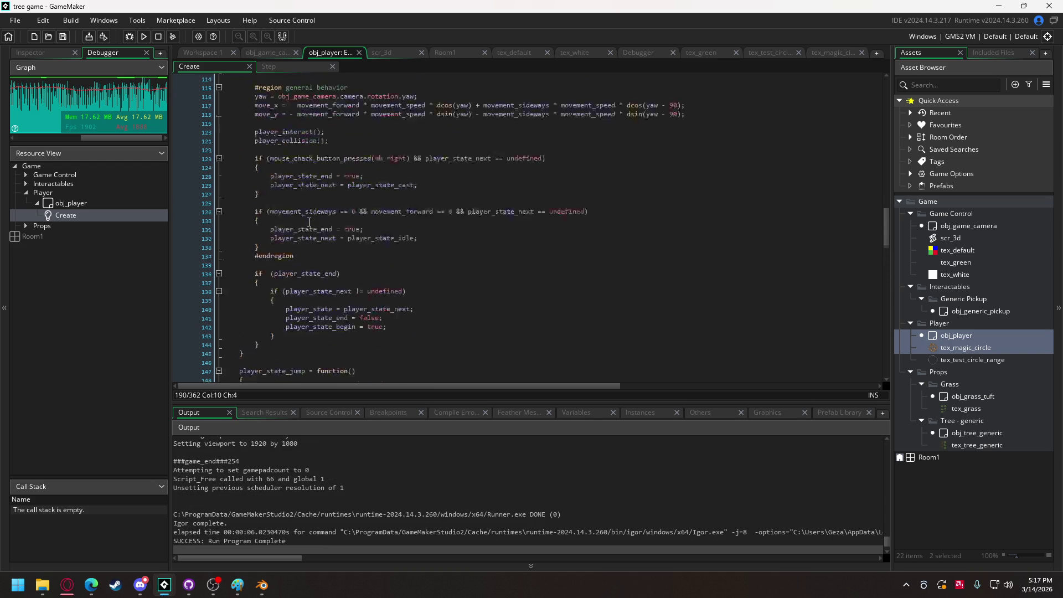
{"action": "scroll", "coordinate": [309, 222], "scroll_direction": "down", "scroll_amount": 11}
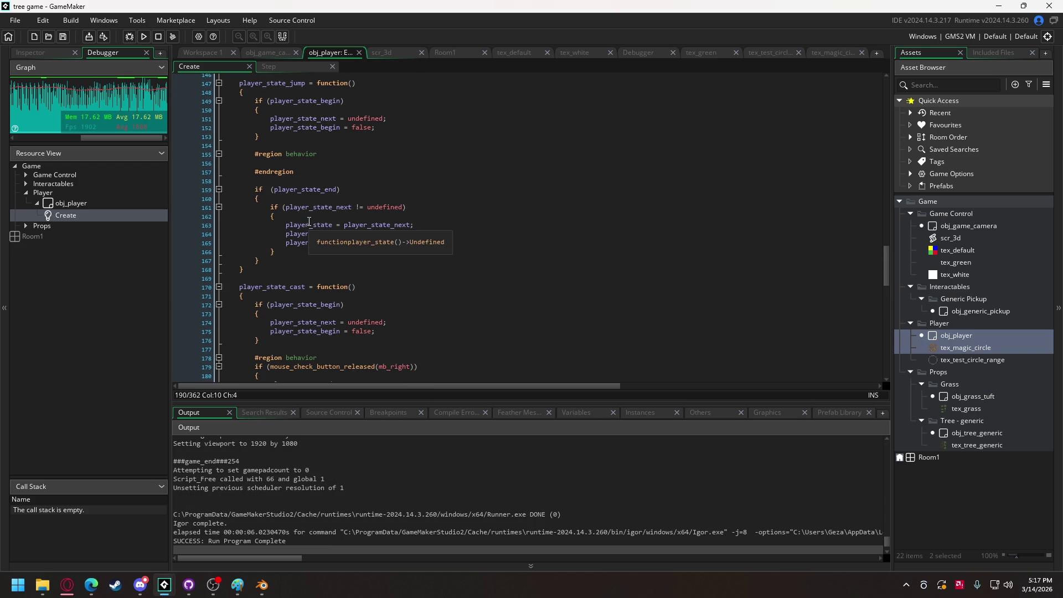
{"action": "scroll", "coordinate": [311, 222], "scroll_direction": "down", "scroll_amount": 2}
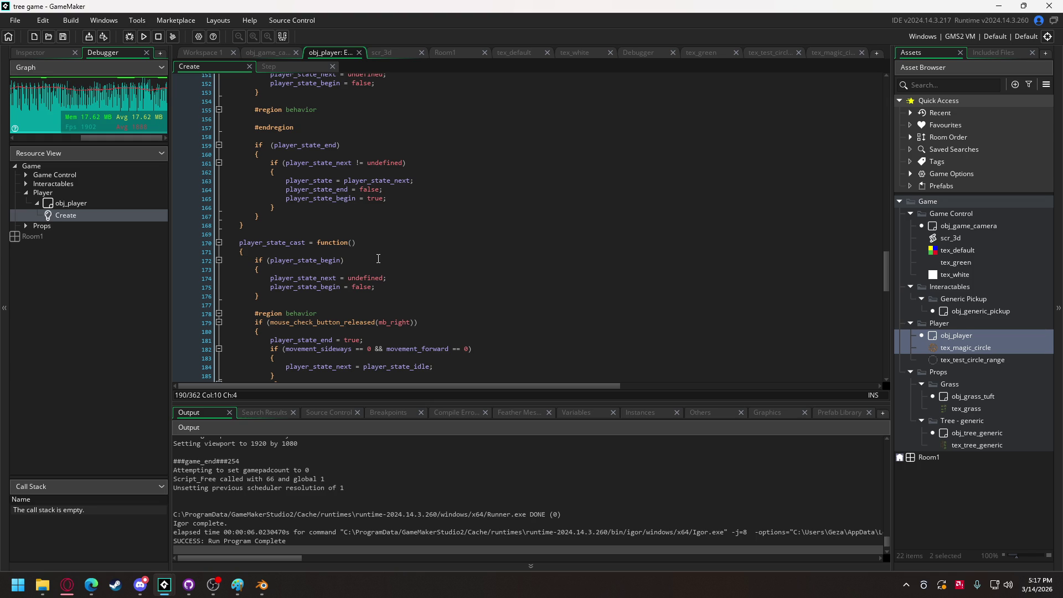
{"action": "scroll", "coordinate": [378, 258], "scroll_direction": "down", "scroll_amount": 2}
{"action": "scroll", "coordinate": [299, 228], "scroll_direction": "up", "scroll_amount": 5}
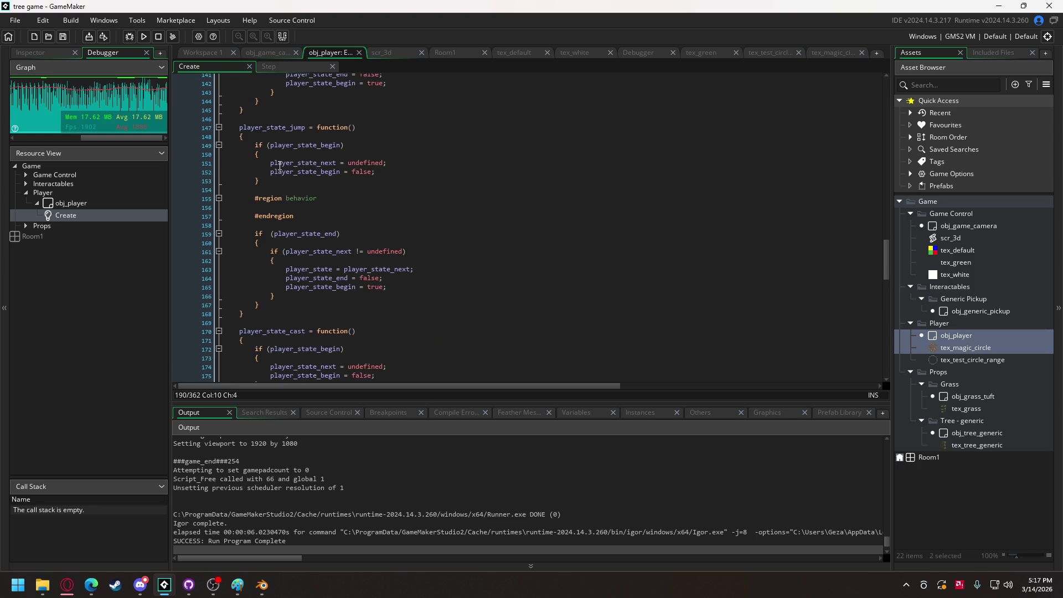
{"action": "left_click", "coordinate": [219, 127]}
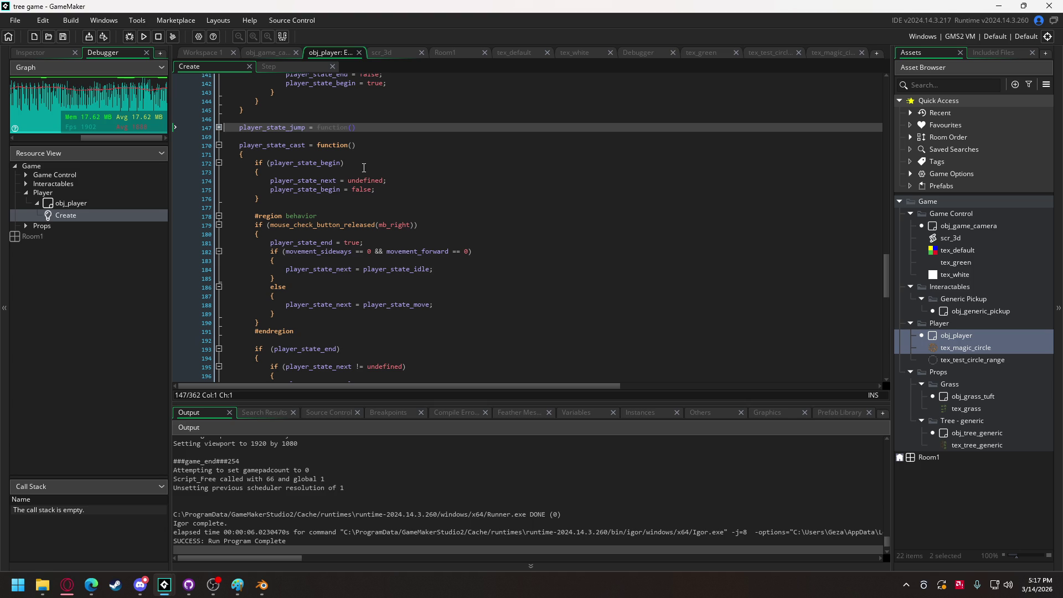
Review the rest of the Create code and launch another test run
{"action": "scroll", "coordinate": [364, 168], "scroll_direction": "down", "scroll_amount": 2}
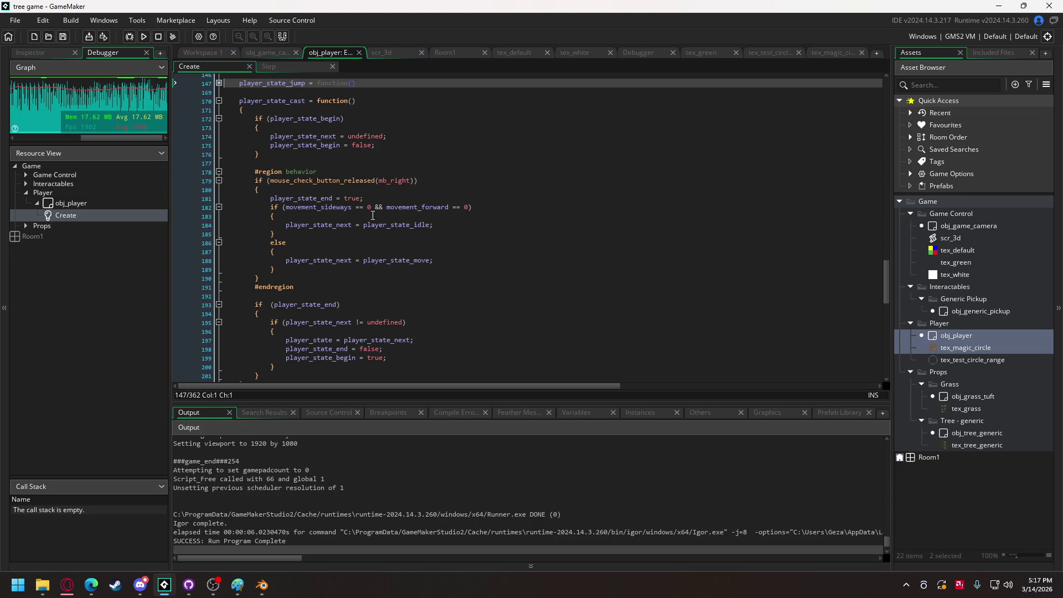
{"action": "scroll", "coordinate": [343, 200], "scroll_direction": "down", "scroll_amount": 4}
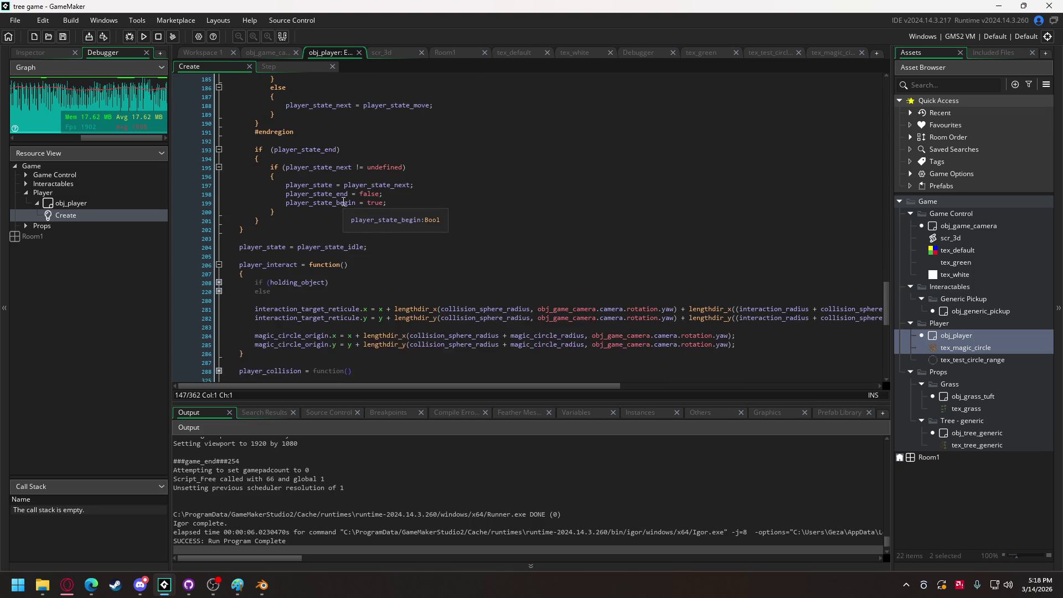
{"action": "scroll", "coordinate": [326, 201], "scroll_direction": "up", "scroll_amount": 8}
{"action": "scroll", "coordinate": [327, 221], "scroll_direction": "up", "scroll_amount": 6}
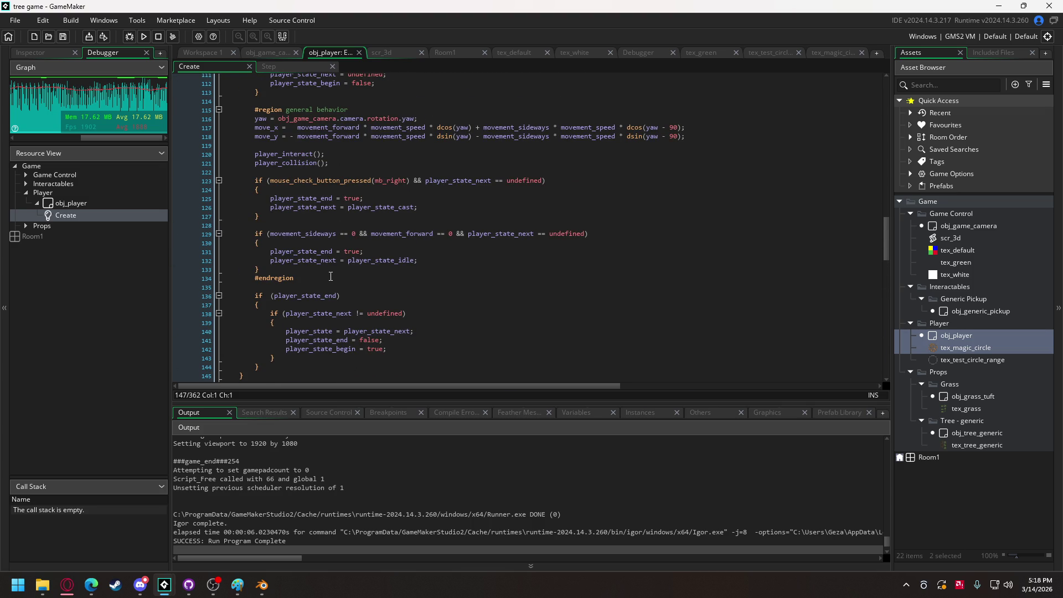
{"action": "left_click", "coordinate": [148, 34]}
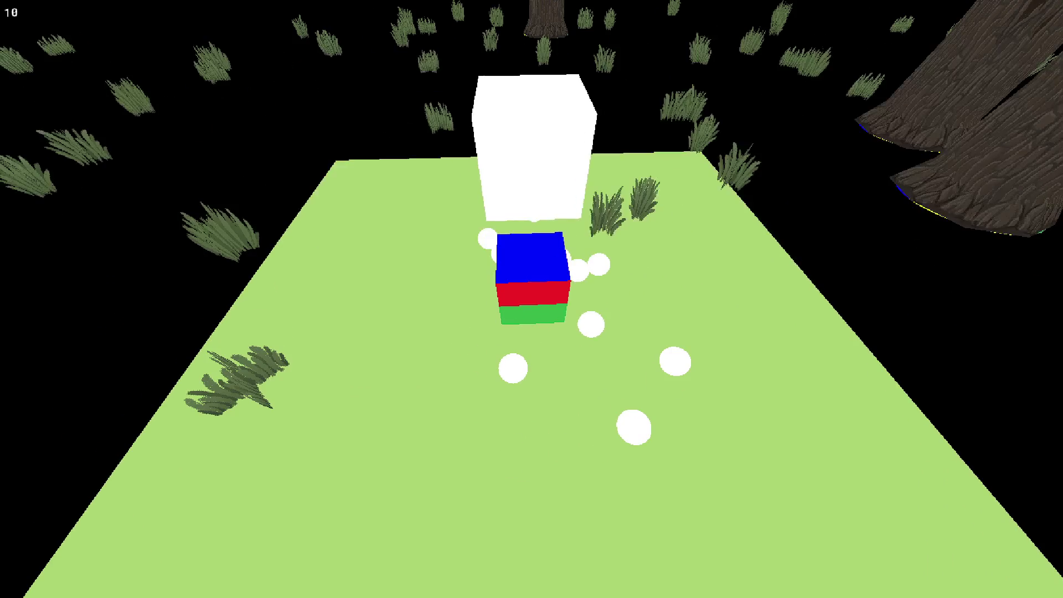
{"action": "key", "text": "Escape"}
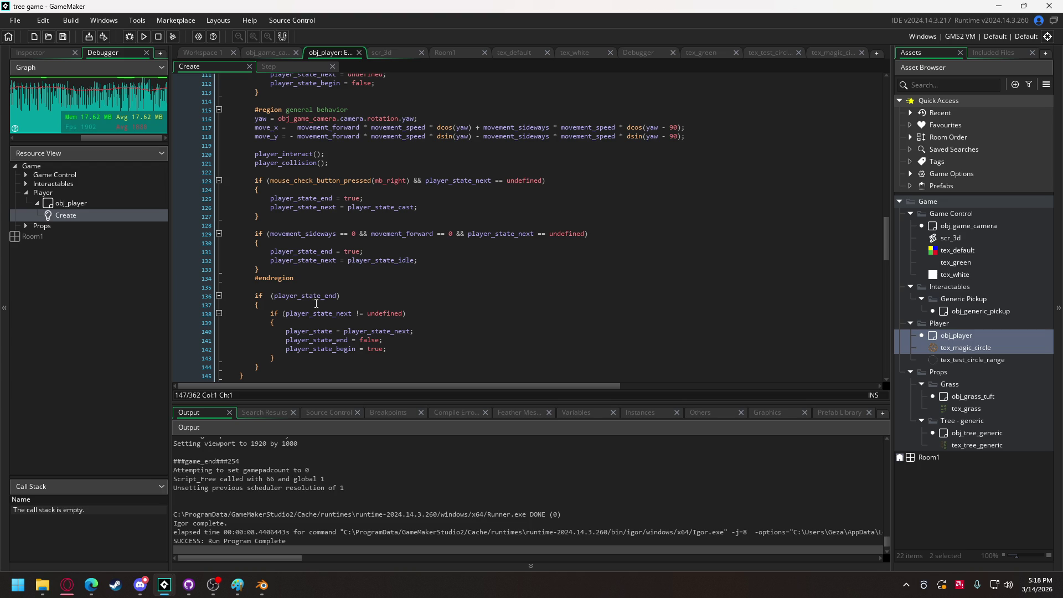
{"action": "mouse_move", "coordinate": [307, 312]}
{"action": "mouse_move", "coordinate": [389, 234]}
{"action": "scroll", "coordinate": [382, 276], "scroll_direction": "down", "scroll_amount": 9}
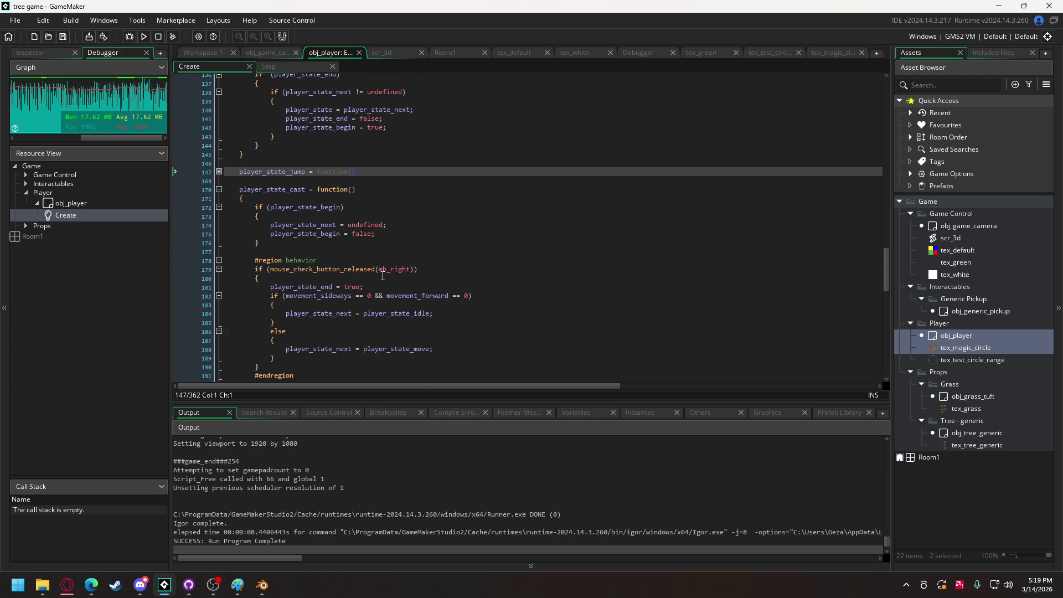
{"action": "scroll", "coordinate": [383, 276], "scroll_direction": "down", "scroll_amount": 9}
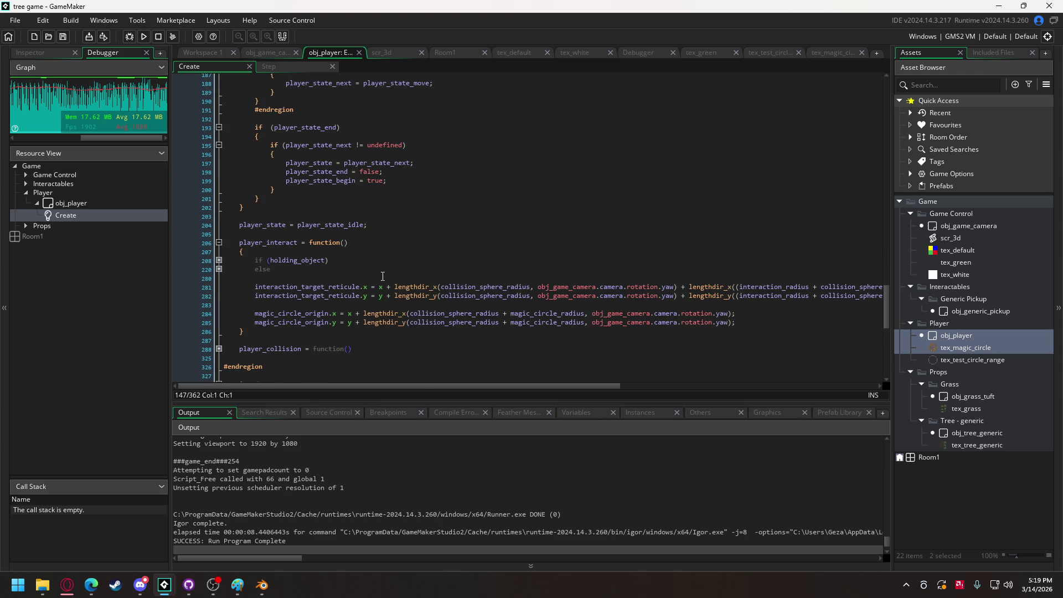
{"action": "scroll", "coordinate": [382, 276], "scroll_direction": "up", "scroll_amount": 7}
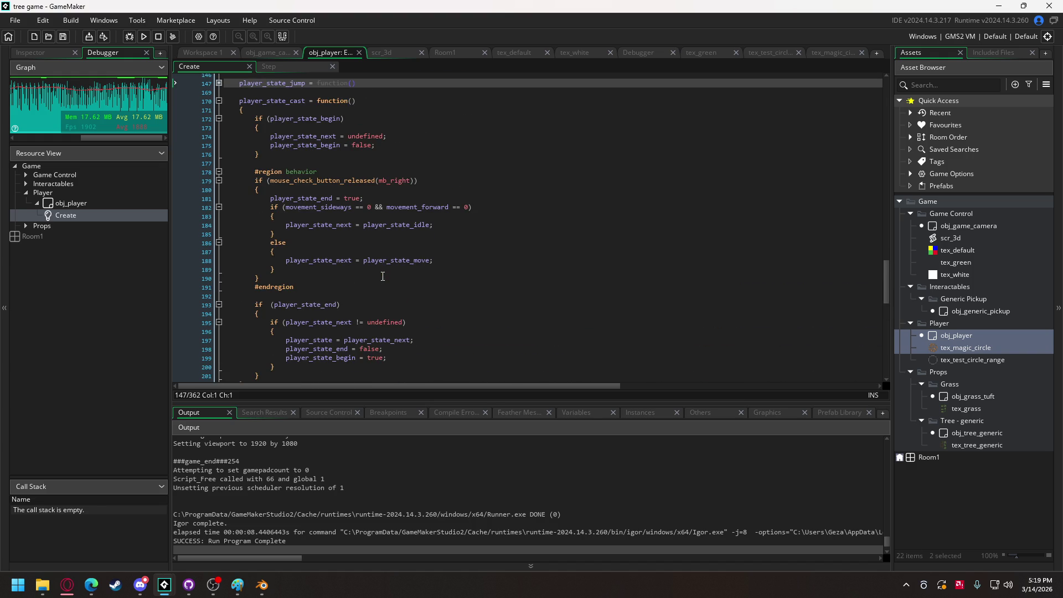
{"action": "scroll", "coordinate": [382, 276], "scroll_direction": "up", "scroll_amount": 6}
{"action": "scroll", "coordinate": [382, 276], "scroll_direction": "up", "scroll_amount": 13}
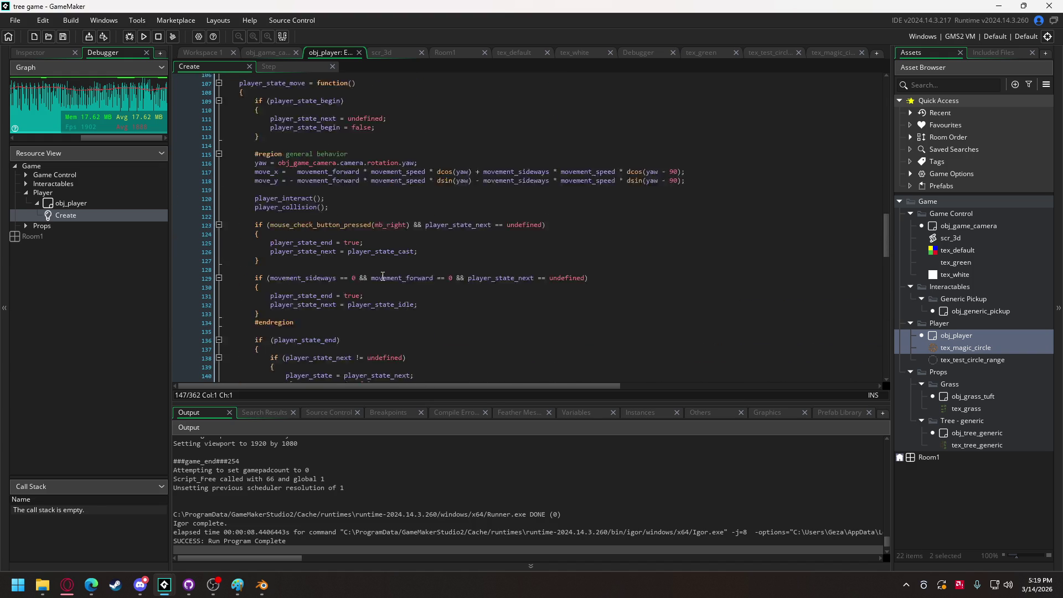
{"action": "scroll", "coordinate": [383, 276], "scroll_direction": "up", "scroll_amount": 7}
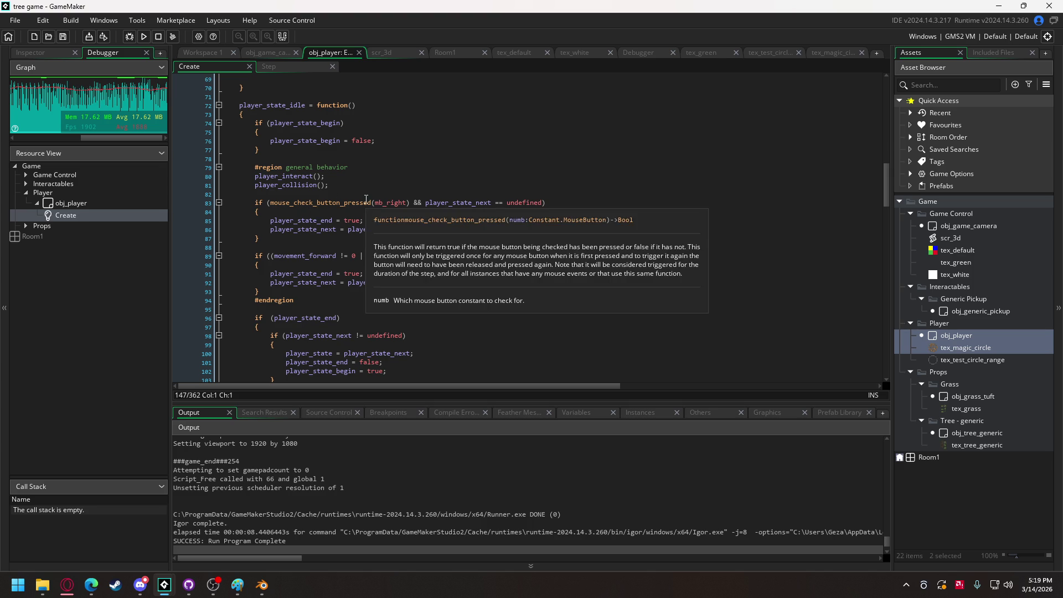
{"action": "mouse_move", "coordinate": [391, 206]}
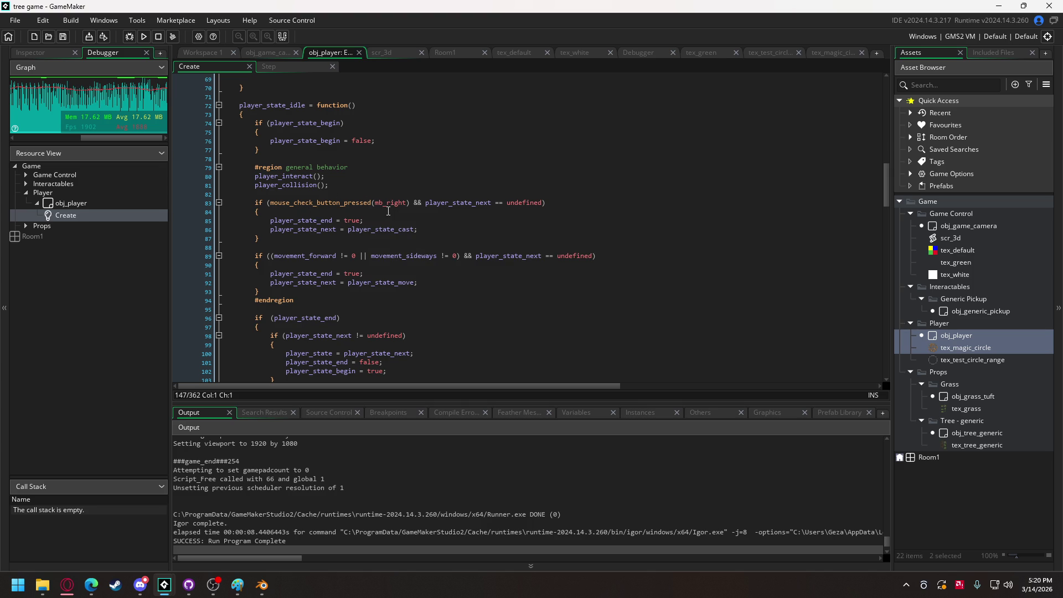
{"action": "left_click", "coordinate": [382, 230]}
{"action": "scroll", "coordinate": [369, 238], "scroll_direction": "down", "scroll_amount": 5}
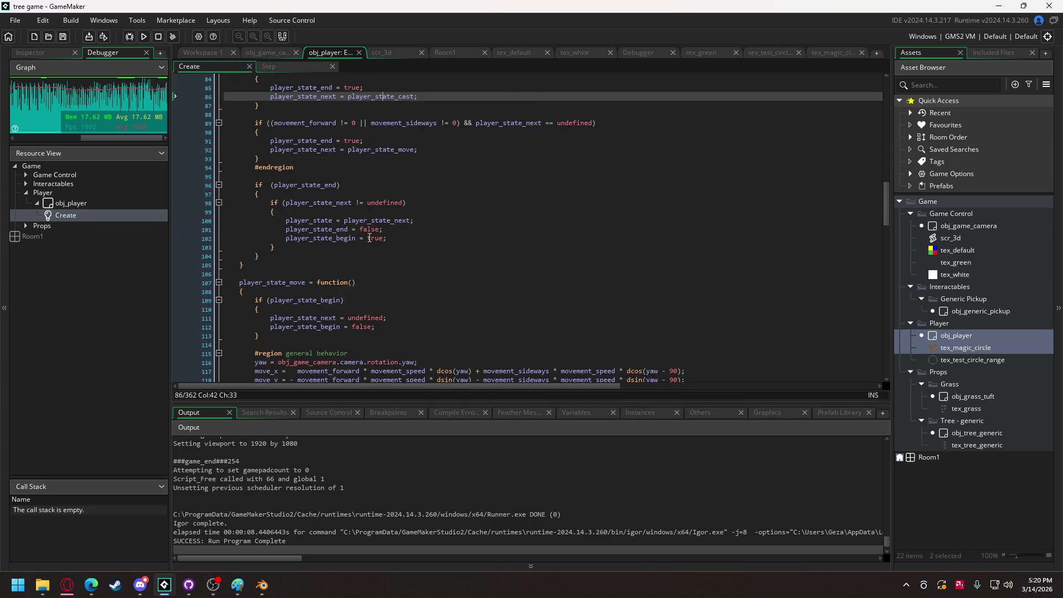
{"action": "scroll", "coordinate": [370, 237], "scroll_direction": "down", "scroll_amount": 6}
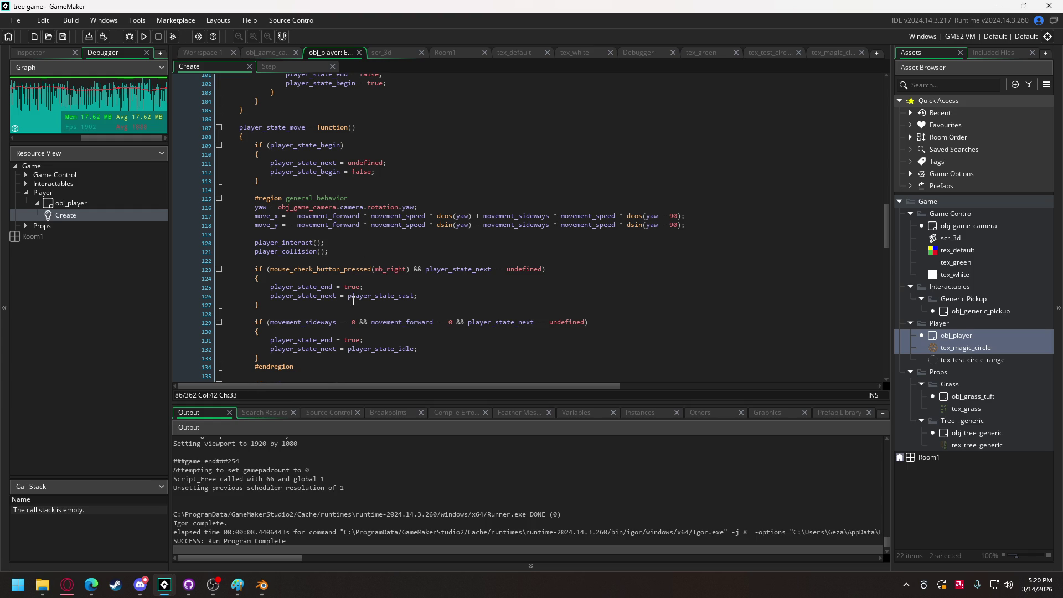
{"action": "left_click", "coordinate": [148, 38]}
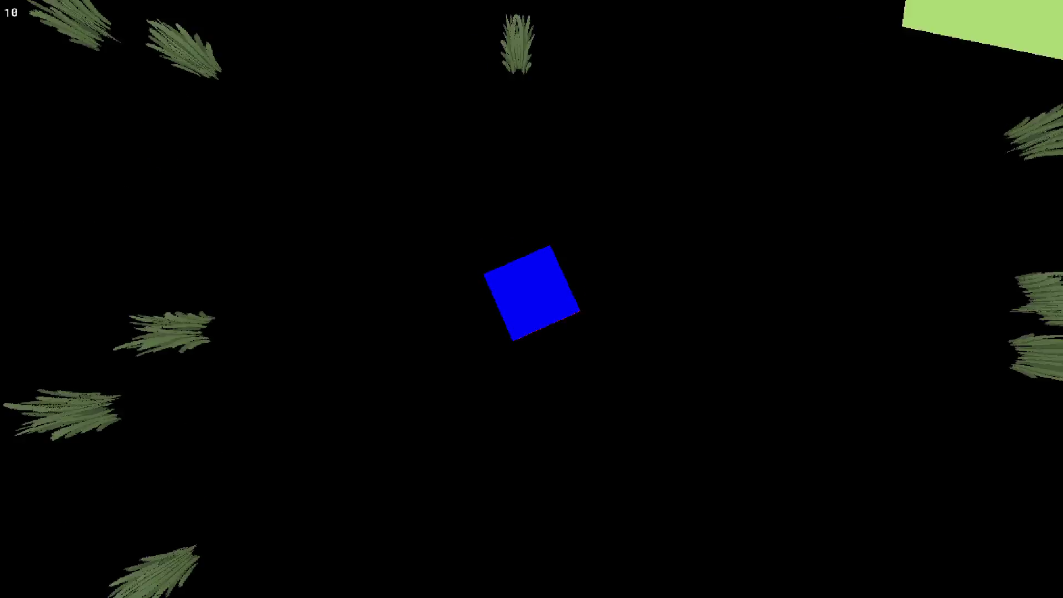
{"action": "key", "text": "Escape"}
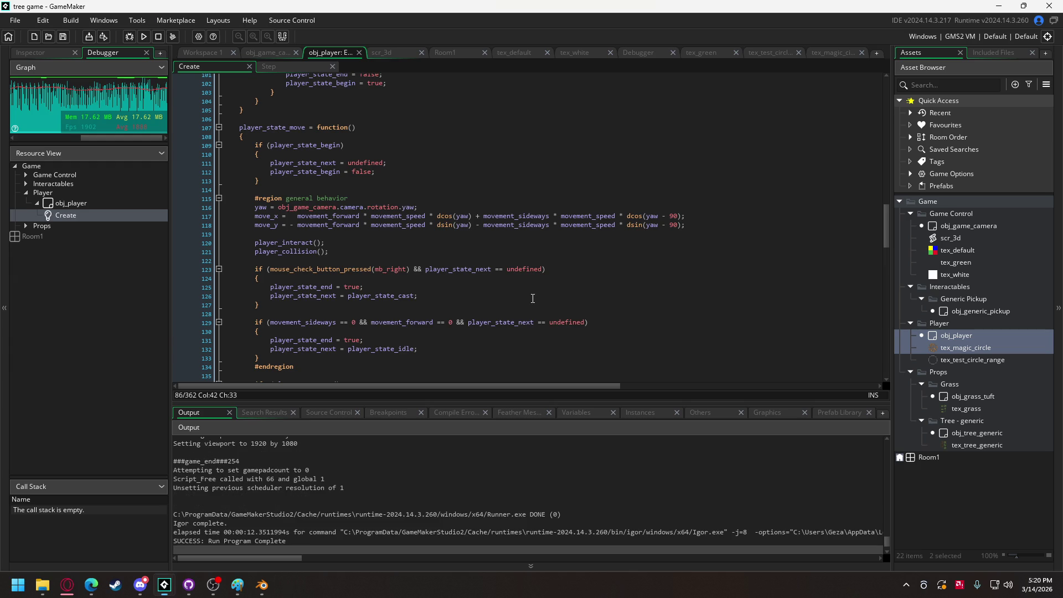
{"action": "scroll", "coordinate": [454, 292], "scroll_direction": "down", "scroll_amount": 5}
{"action": "scroll", "coordinate": [454, 292], "scroll_direction": "up", "scroll_amount": 12}
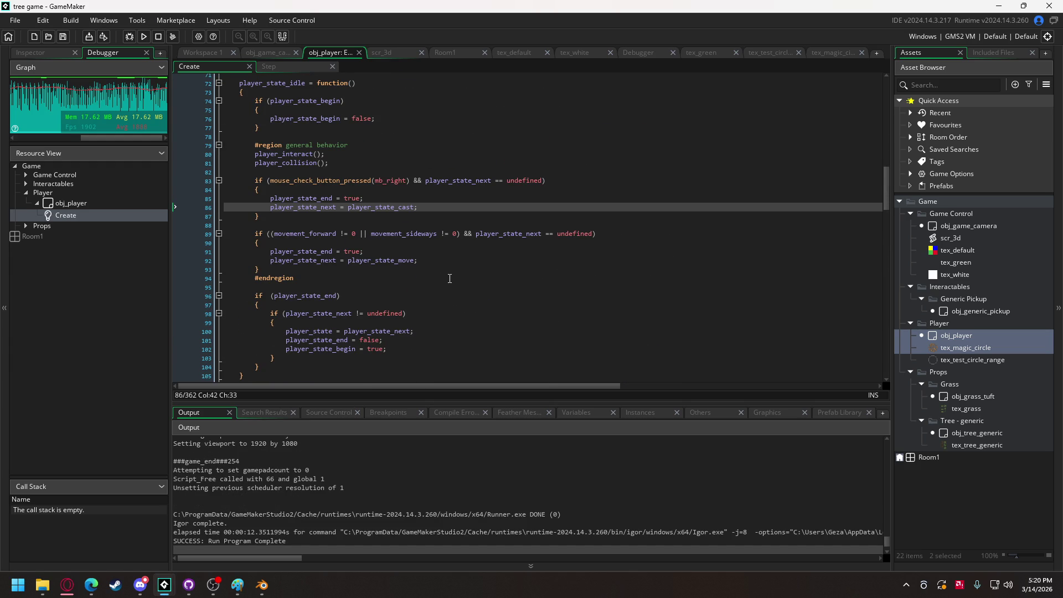
{"action": "scroll", "coordinate": [448, 271], "scroll_direction": "up", "scroll_amount": 3}
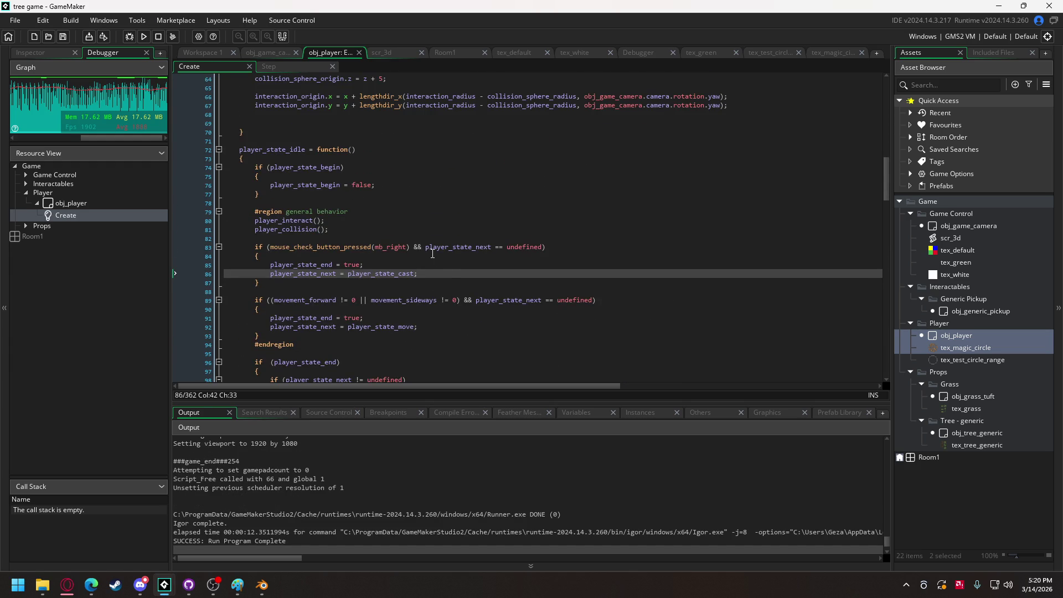
{"action": "scroll", "coordinate": [429, 252], "scroll_direction": "up", "scroll_amount": 1}
{"action": "scroll", "coordinate": [429, 252], "scroll_direction": "up", "scroll_amount": 2}
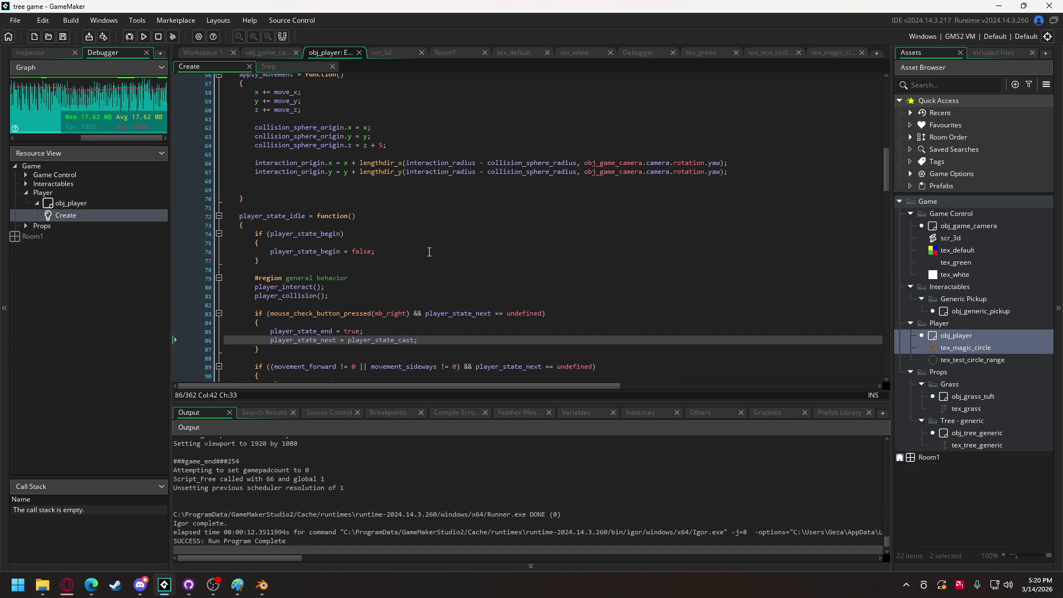
{"action": "scroll", "coordinate": [429, 252], "scroll_direction": "down", "scroll_amount": 3}
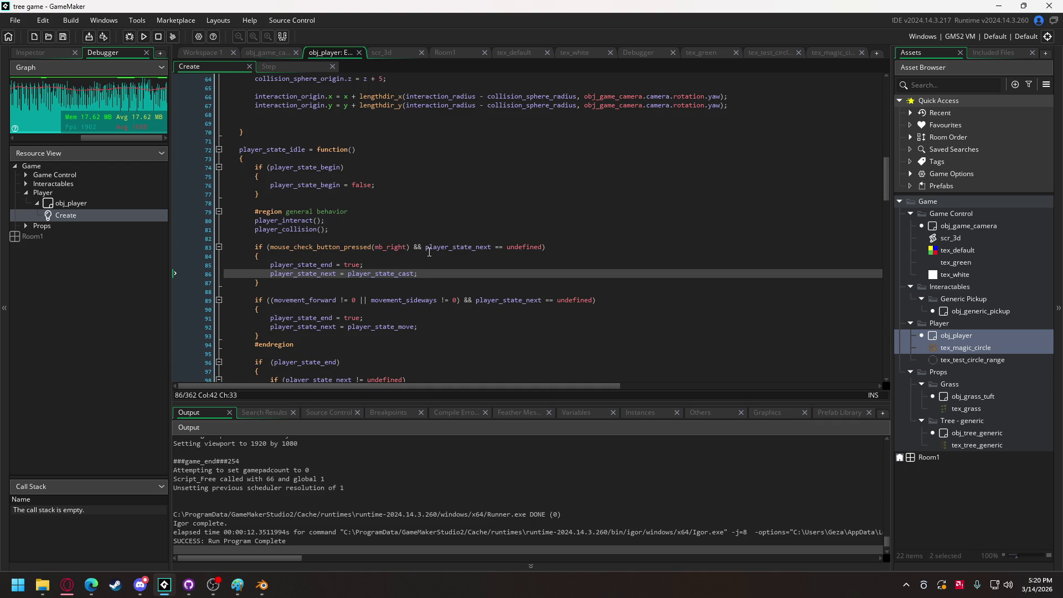
{"action": "scroll", "coordinate": [429, 255], "scroll_direction": "down", "scroll_amount": 9}
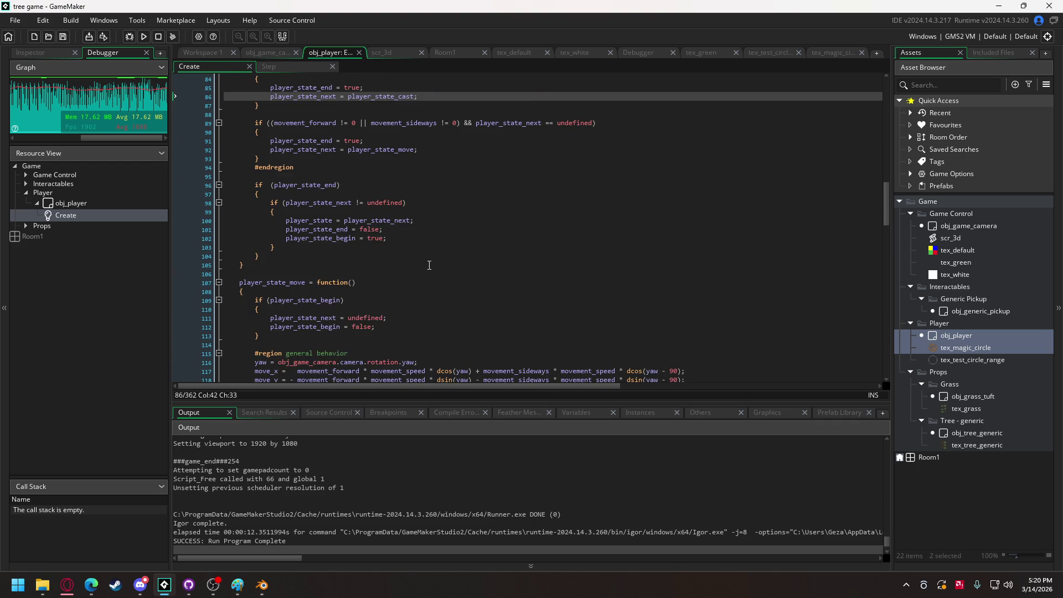
{"action": "scroll", "coordinate": [429, 265], "scroll_direction": "down", "scroll_amount": 12}
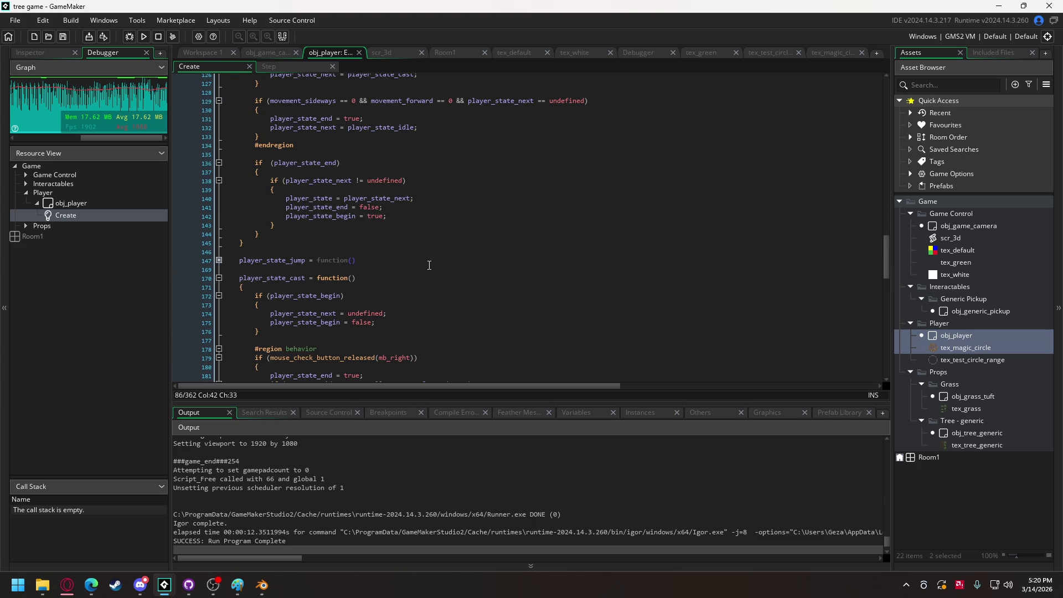
{"action": "scroll", "coordinate": [429, 266], "scroll_direction": "down", "scroll_amount": 6}
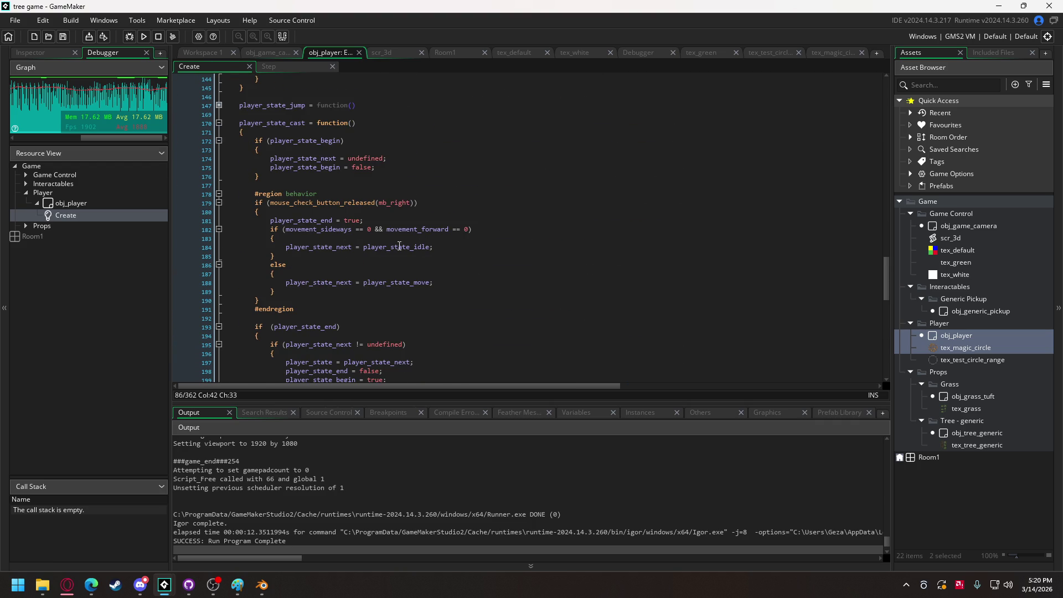
Move player_state_end = true from the cast state's block to below the else block's closing brace
{"action": "left_click_drag", "start_coordinate": [364, 221], "coordinate": [271, 222]}
{"action": "key", "text": "Delete"}
{"action": "left_click", "coordinate": [299, 293]}
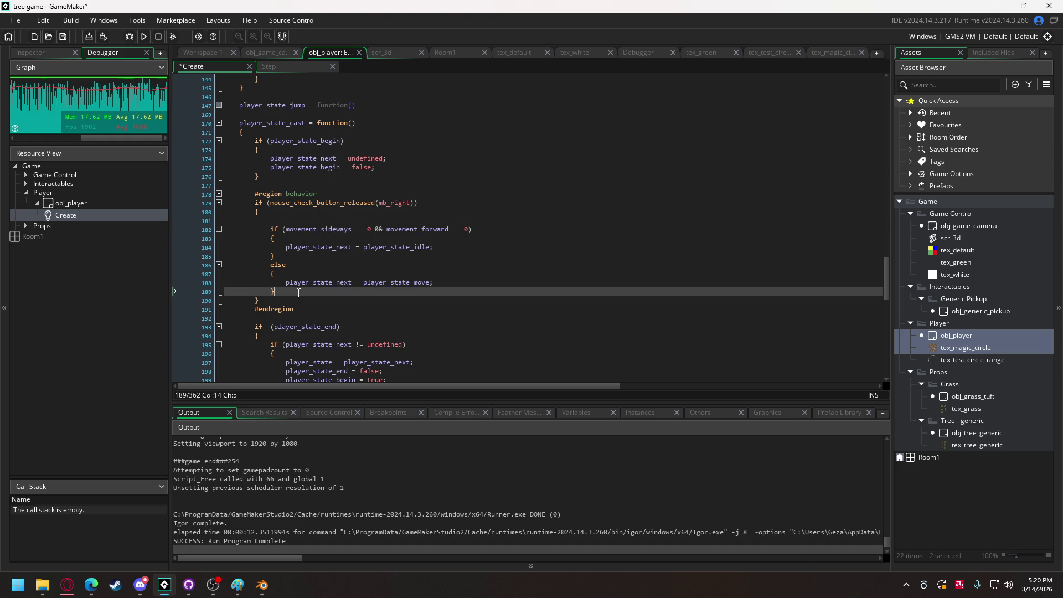
{"action": "key", "text": "Return"}
{"action": "type", "text": "player_state_end = true;"}
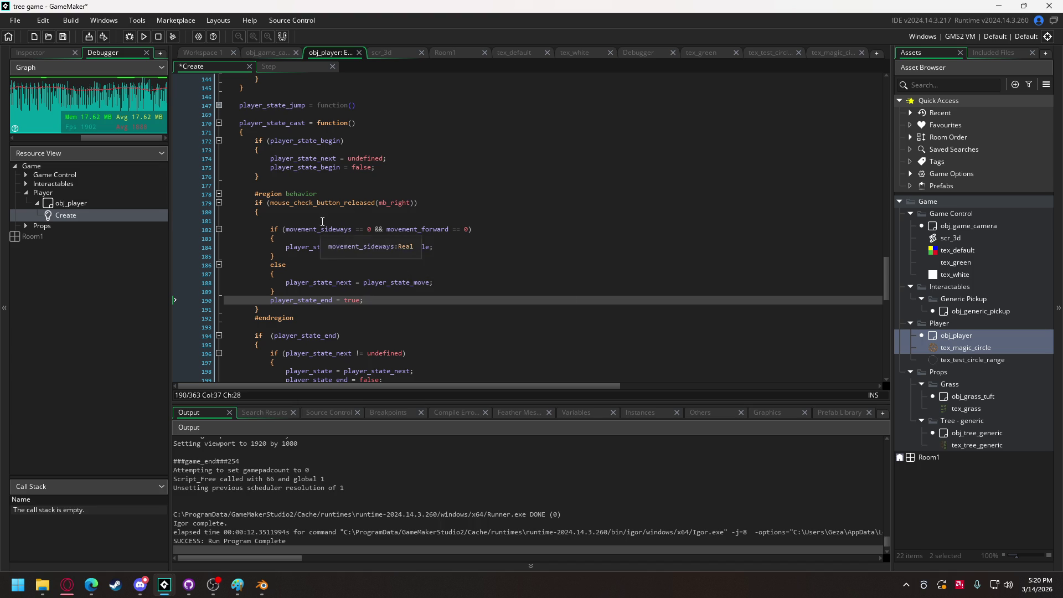
Delete the leftover blank line, set a breakpoint on line 181, and run the game
{"action": "left_click", "coordinate": [320, 221]}
{"action": "key", "text": "BackSpace"}
{"action": "key", "text": "BackSpace"}
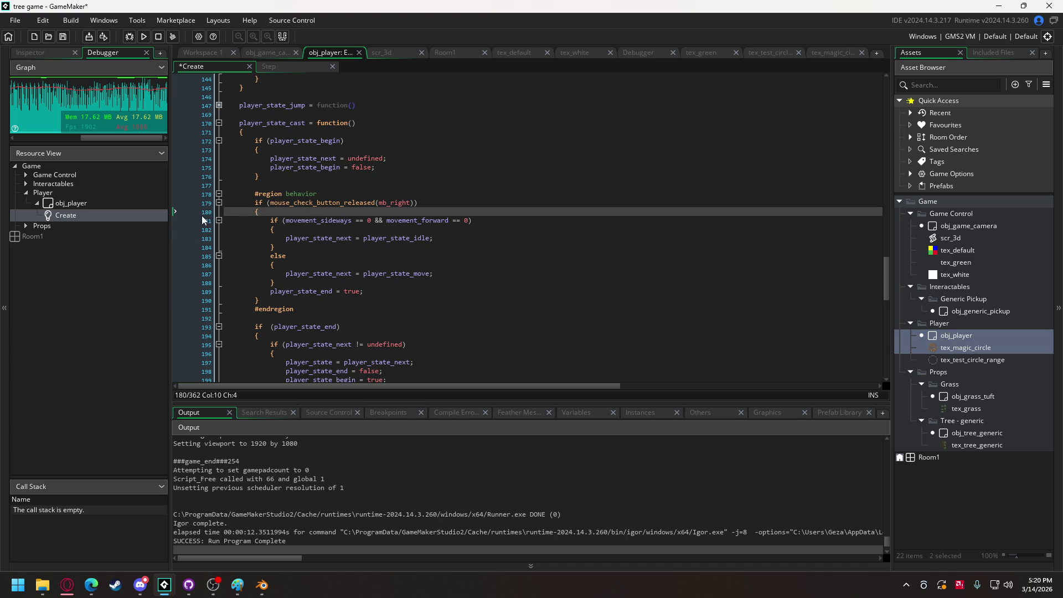
{"action": "left_click", "coordinate": [203, 220]}
{"action": "left_click", "coordinate": [145, 39]}
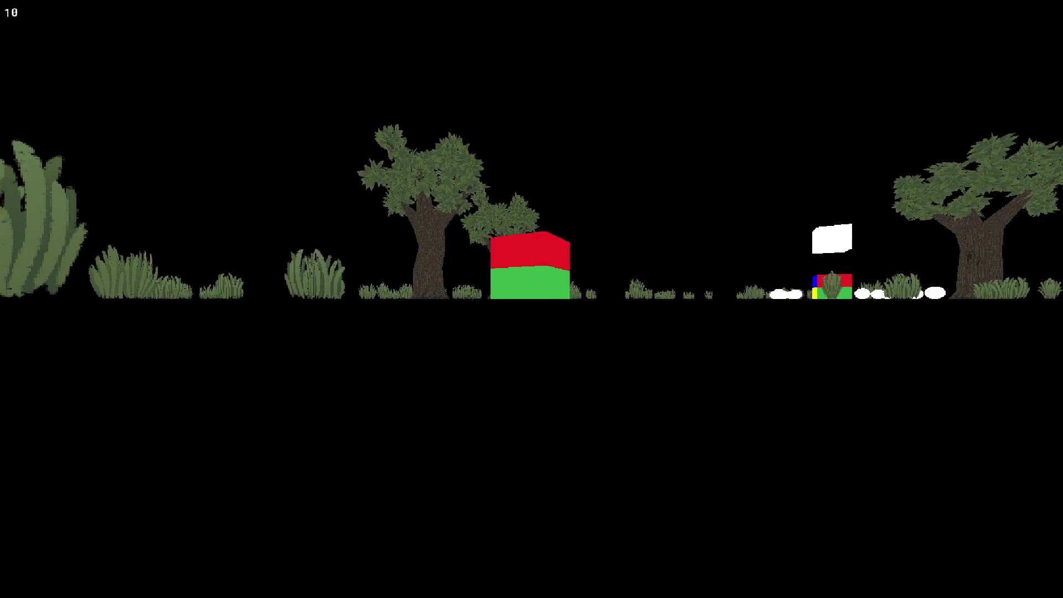
Copy player_state_next = undefined from the move state into the idle state's begin block, then test-run
{"action": "key", "text": "Escape"}
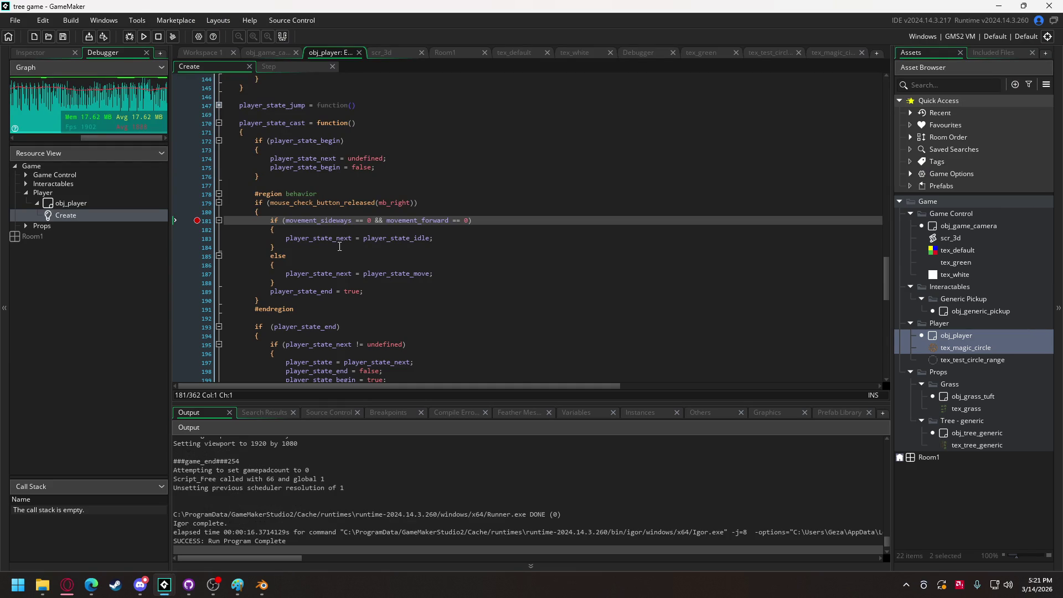
{"action": "mouse_move", "coordinate": [330, 238]}
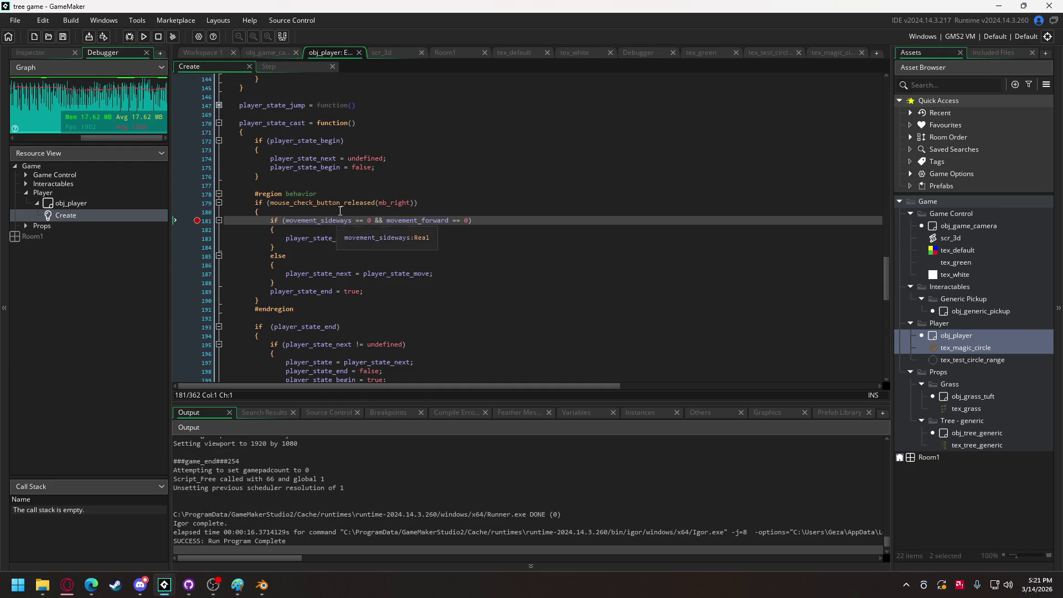
{"action": "scroll", "coordinate": [331, 169], "scroll_direction": "up", "scroll_amount": 10}
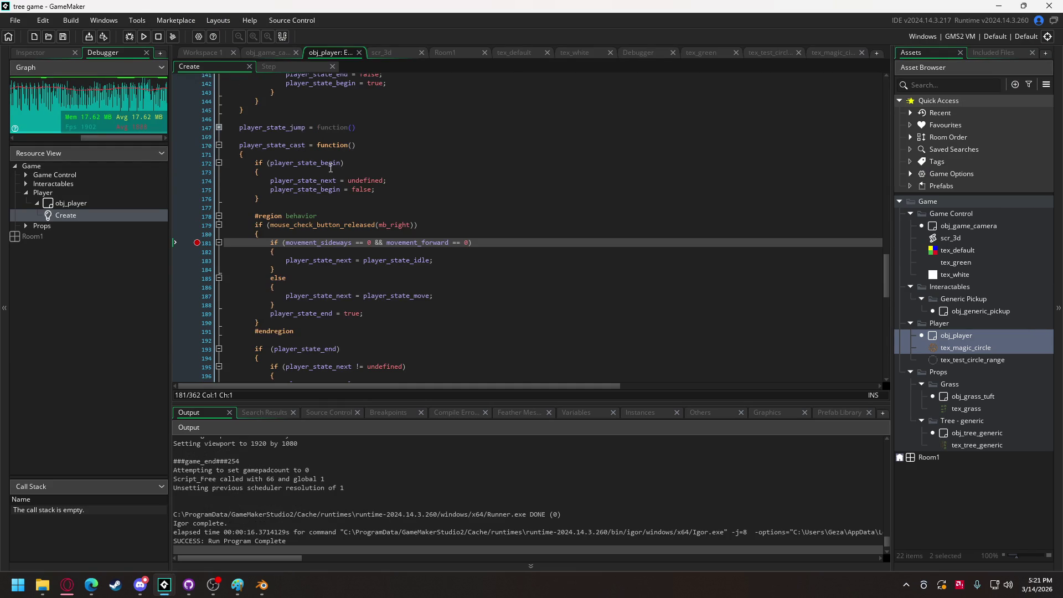
{"action": "scroll", "coordinate": [330, 168], "scroll_direction": "up", "scroll_amount": 2}
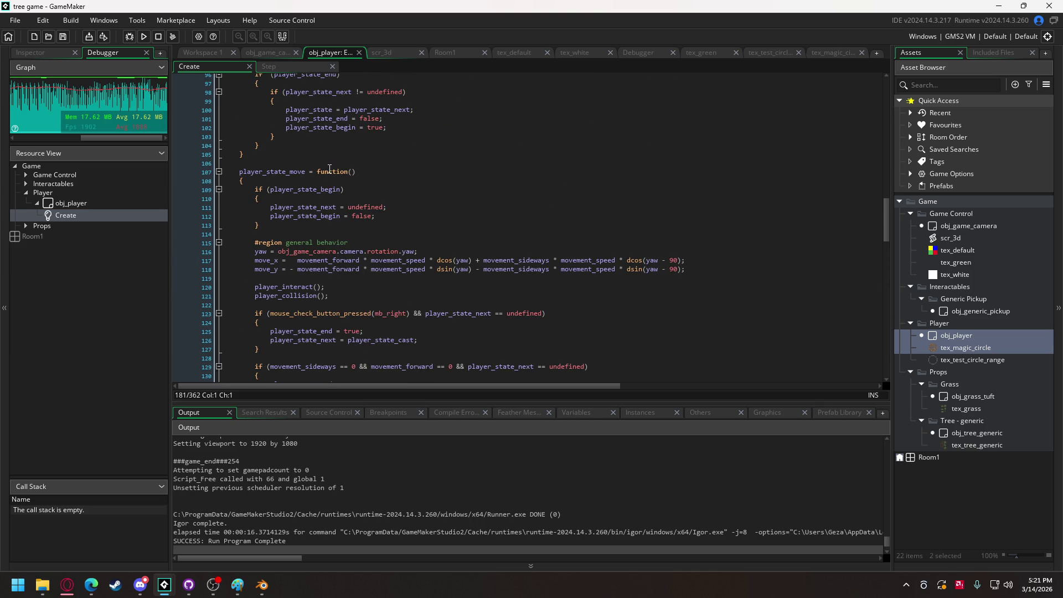
{"action": "left_click_drag", "start_coordinate": [387, 207], "coordinate": [268, 207]}
{"action": "key", "text": "ctrl+c"}
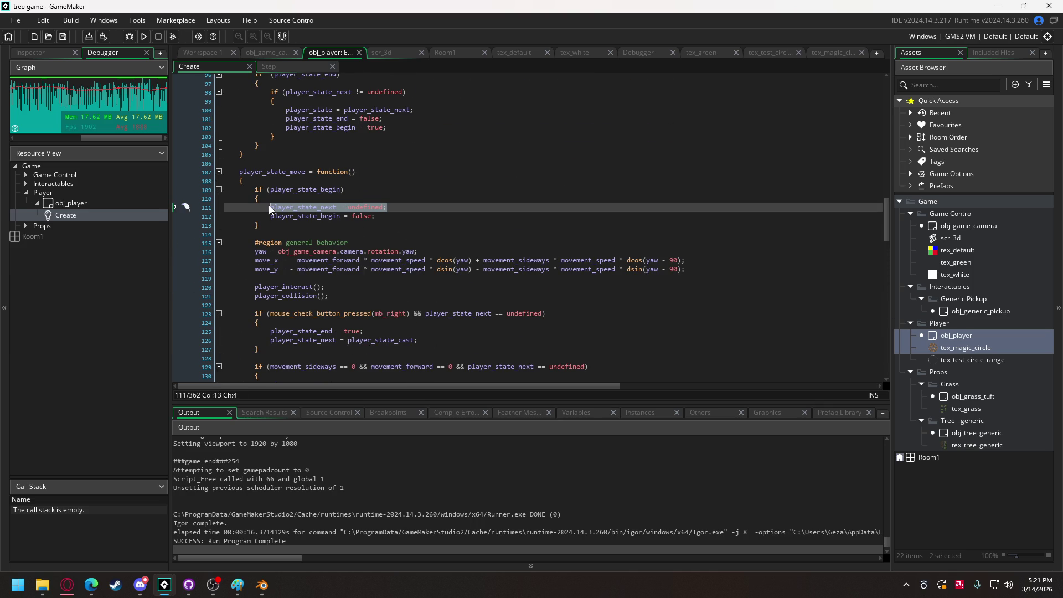
{"action": "scroll", "coordinate": [327, 188], "scroll_direction": "up", "scroll_amount": 8}
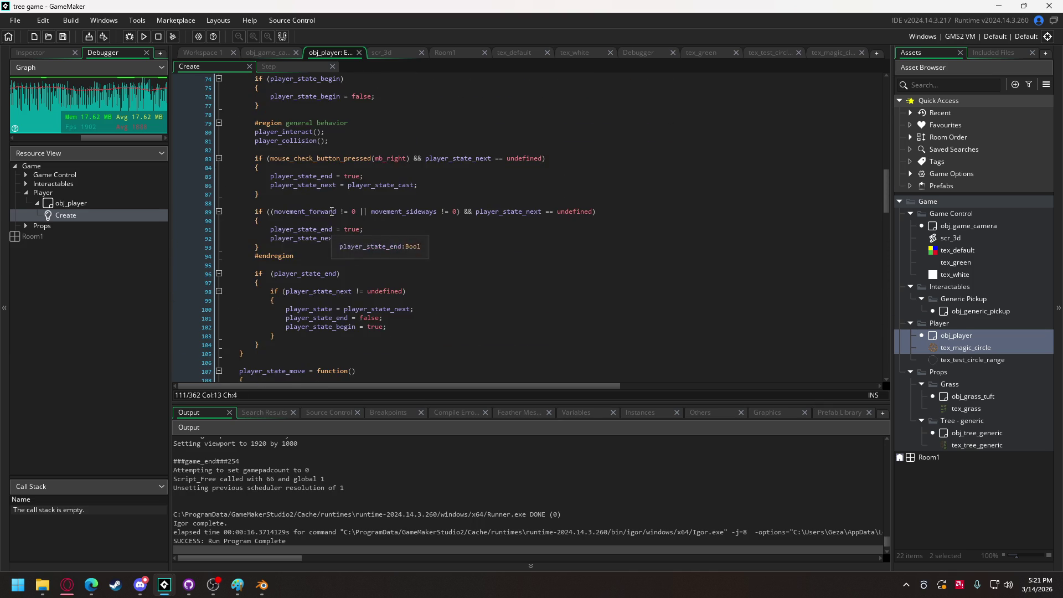
{"action": "left_click", "coordinate": [350, 157]}
{"action": "key", "text": "Return"}
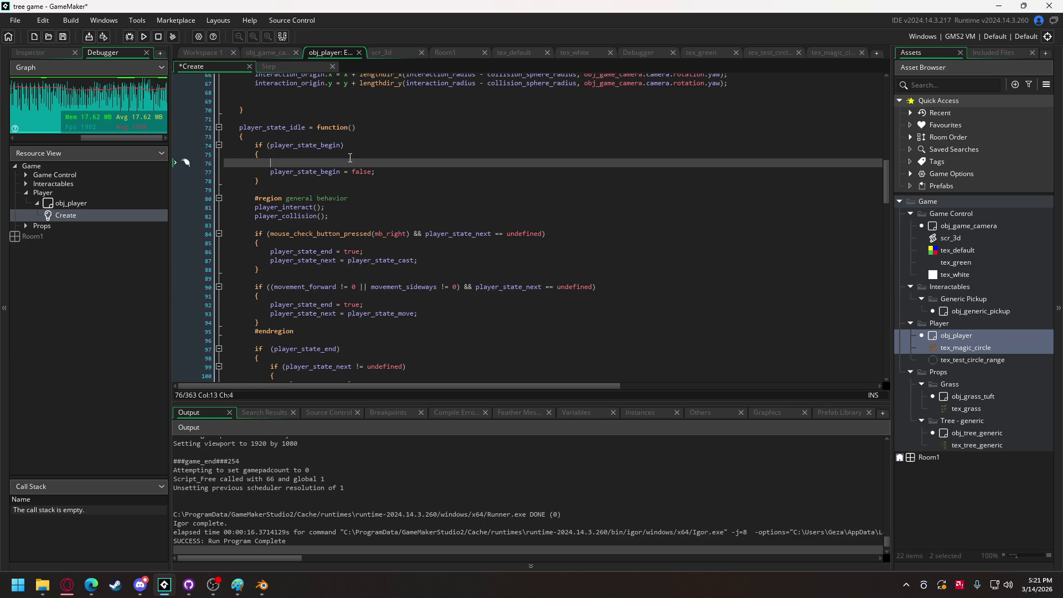
{"action": "key", "text": "ctrl+v"}
{"action": "key", "text": "F5"}
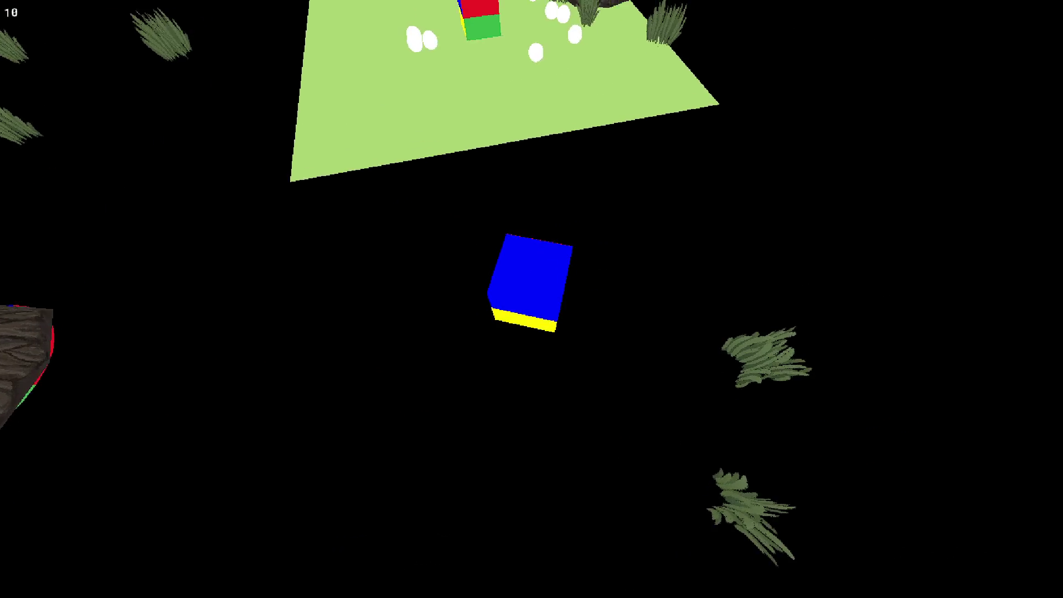
{"action": "key", "text": "Escape"}
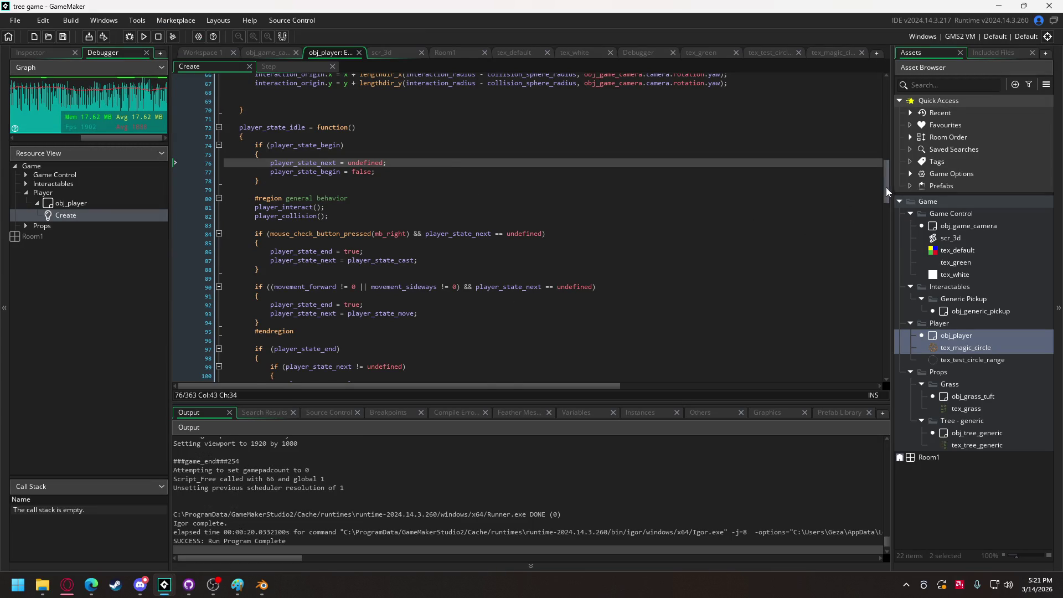
Replace both interaction_radius scale arguments on line 357 with magic_circle_radius
{"action": "left_click_drag", "start_coordinate": [886, 187], "coordinate": [864, 322]}
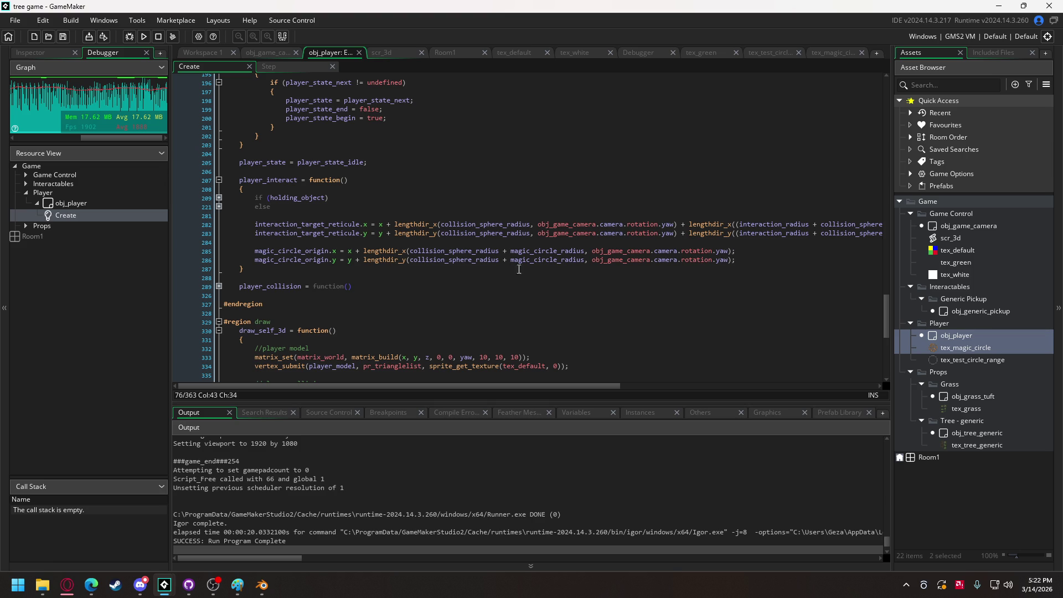
{"action": "double_click", "coordinate": [554, 251]}
{"action": "key", "text": "ctrl+c"}
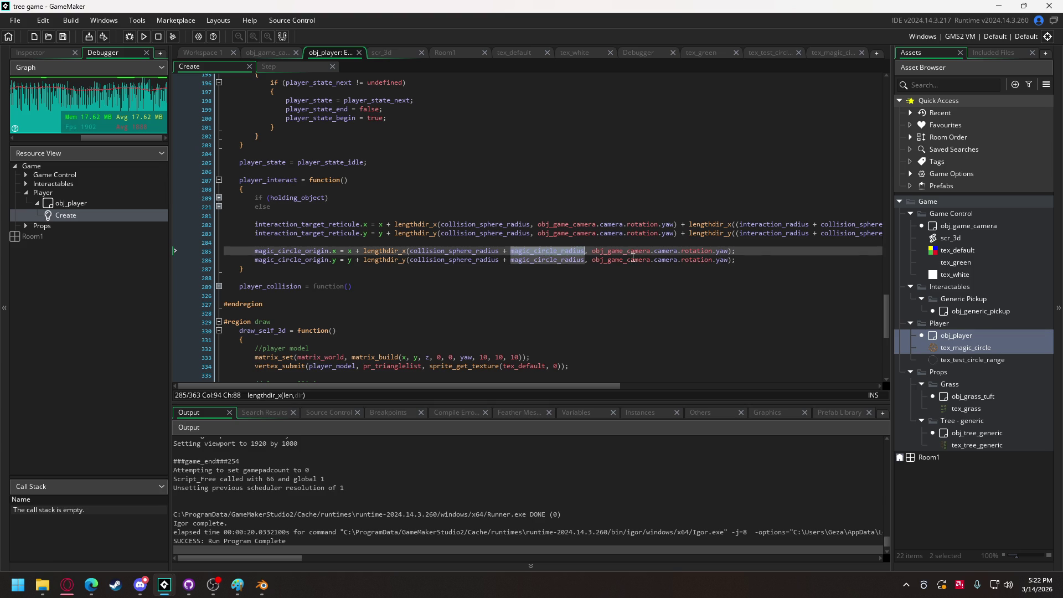
{"action": "left_click_drag", "start_coordinate": [885, 307], "coordinate": [899, 397]}
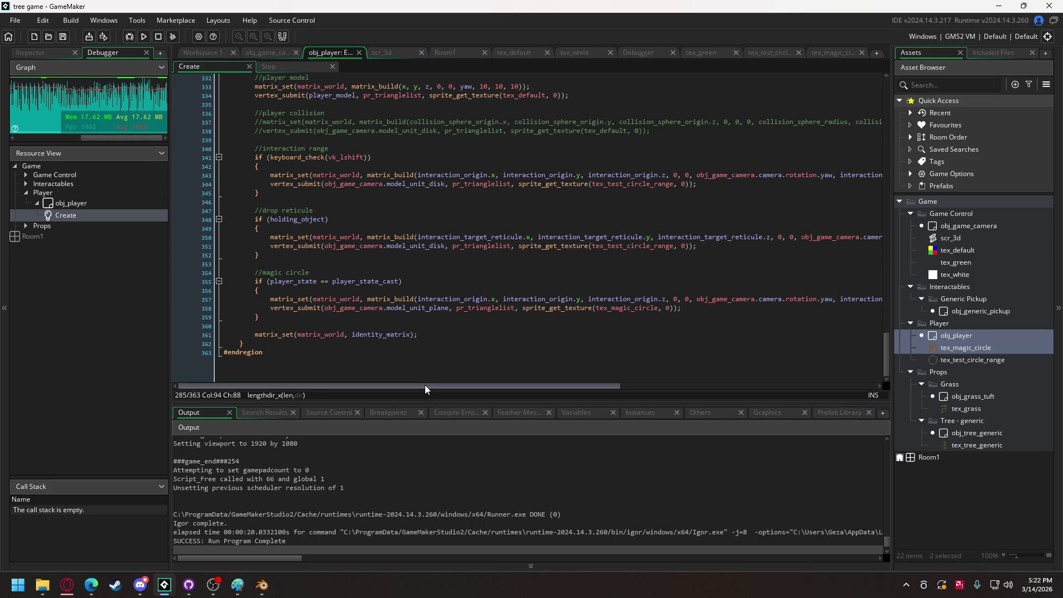
{"action": "left_click_drag", "start_coordinate": [424, 384], "coordinate": [819, 391]}
{"action": "left_click", "coordinate": [625, 292]}
{"action": "double_click", "coordinate": [482, 307]}
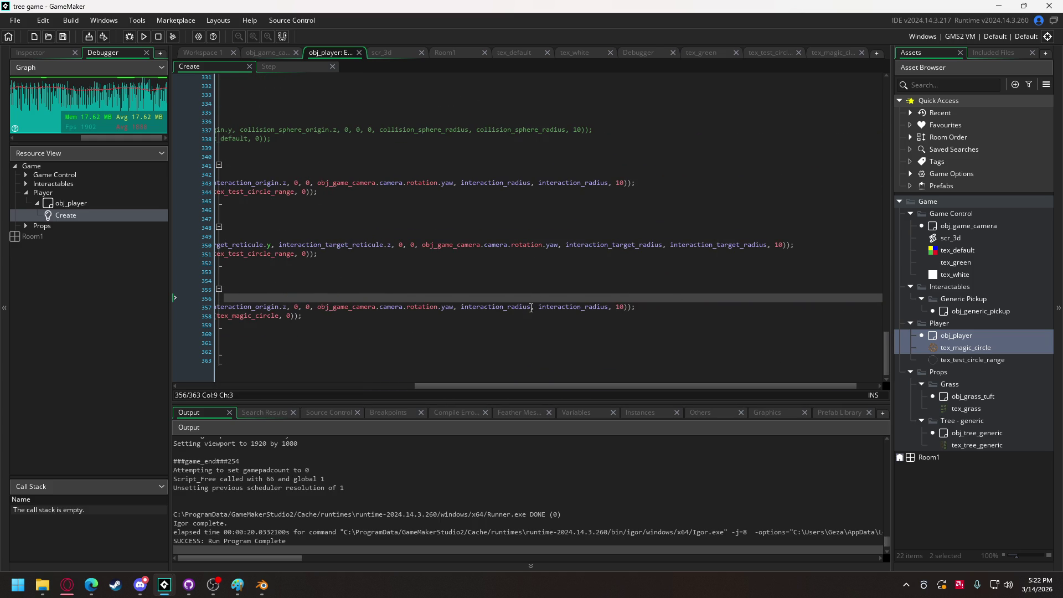
{"action": "key", "text": "ctrl+v"}
{"action": "double_click", "coordinate": [578, 307]}
{"action": "key", "text": "ctrl+v"}
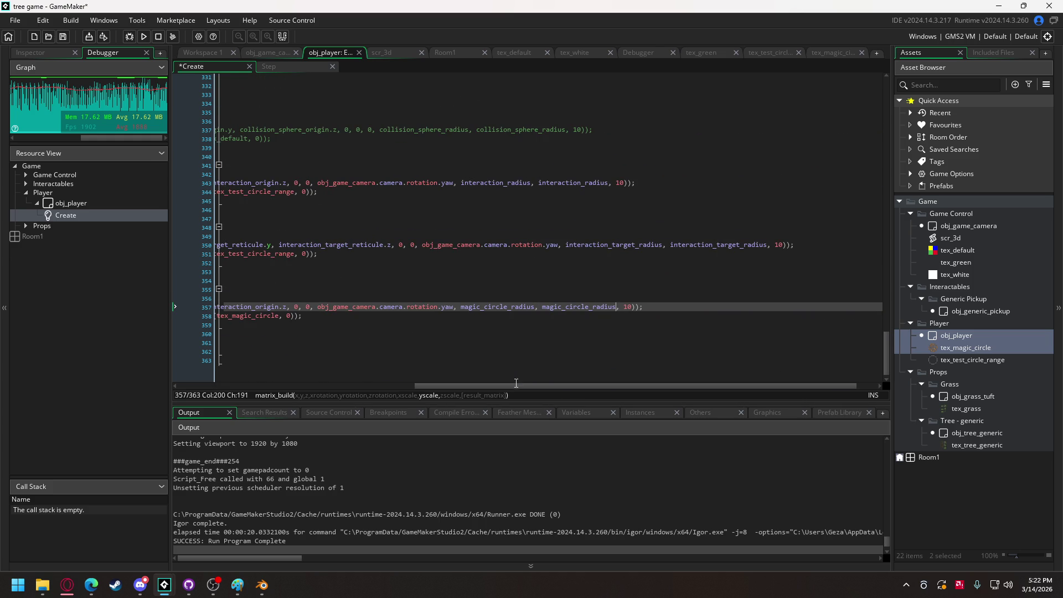
Test-run the game to check the magic circle size, then close it
{"action": "left_click_drag", "start_coordinate": [504, 387], "coordinate": [259, 380]}
{"action": "left_click", "coordinate": [143, 36]}
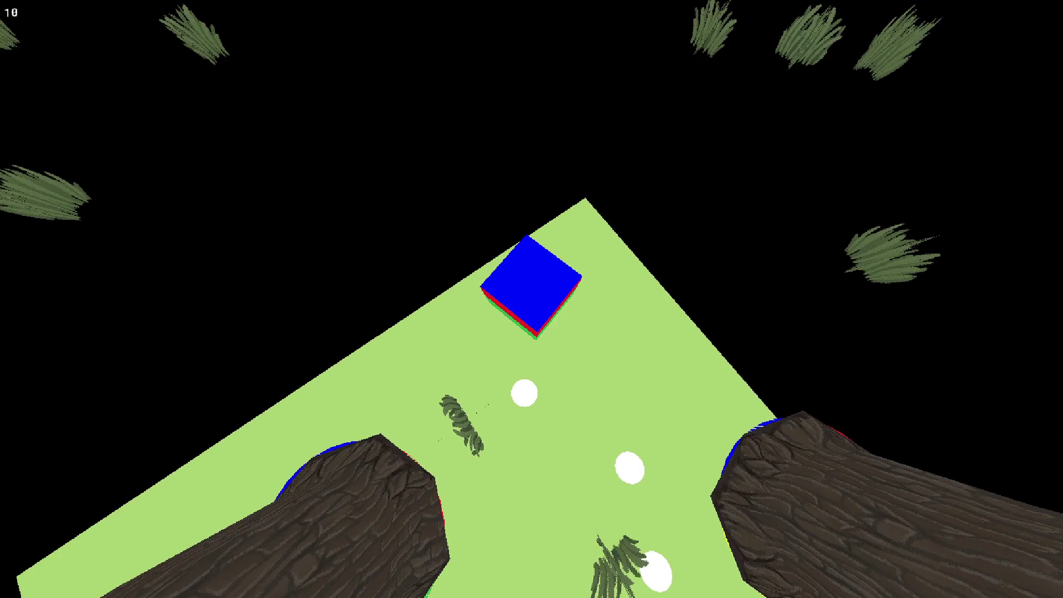
{"action": "key", "text": "Escape"}
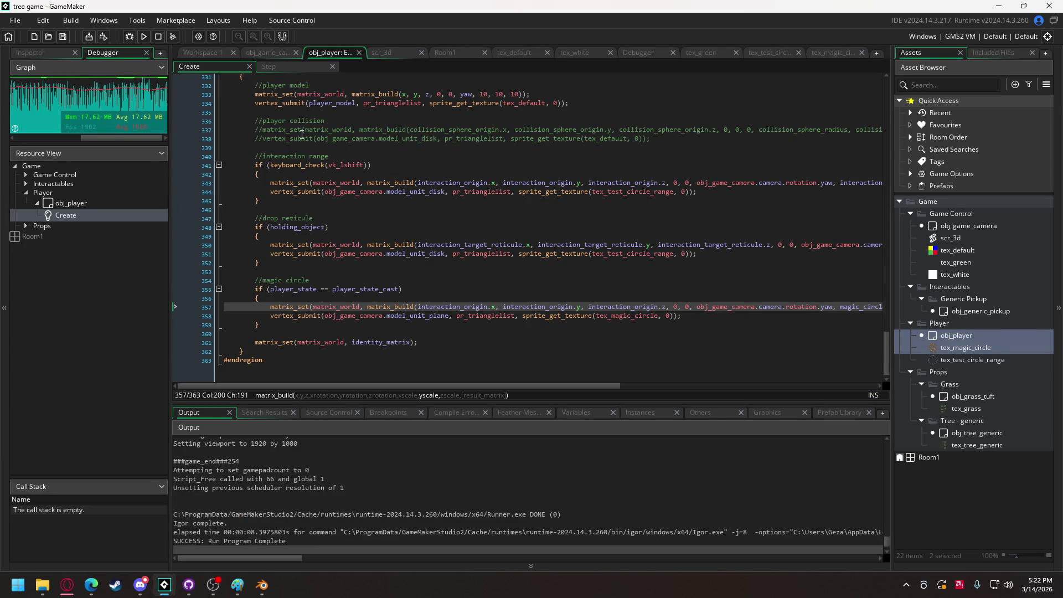
Delete 'collision_sphere_radius +' from lines 285–286 and test-run the game
{"action": "scroll", "coordinate": [326, 203], "scroll_direction": "up", "scroll_amount": 9}
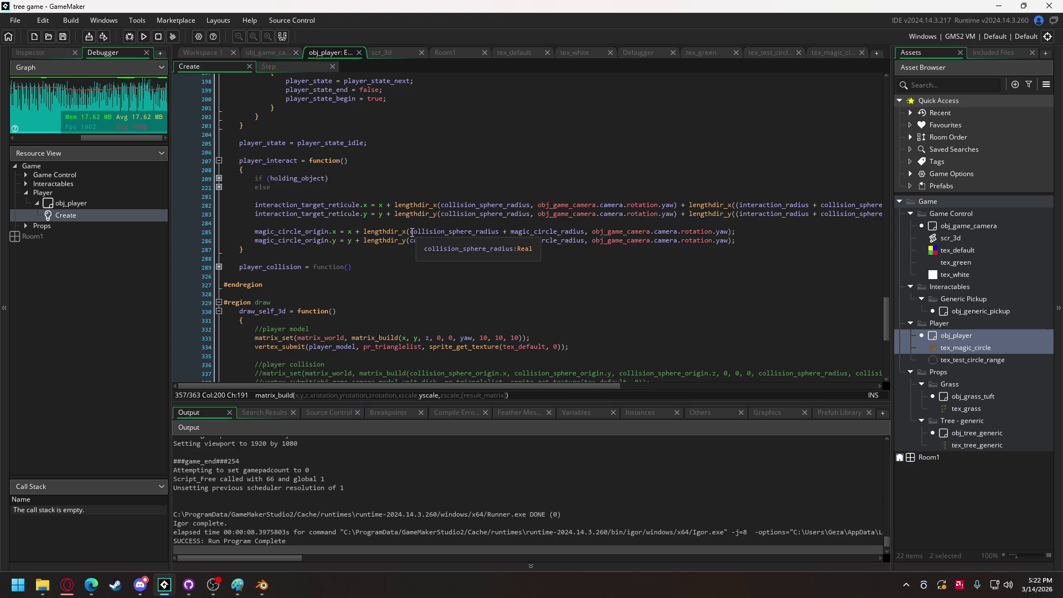
{"action": "left_click_drag", "start_coordinate": [412, 233], "coordinate": [505, 241]}
{"action": "key", "text": "Delete"}
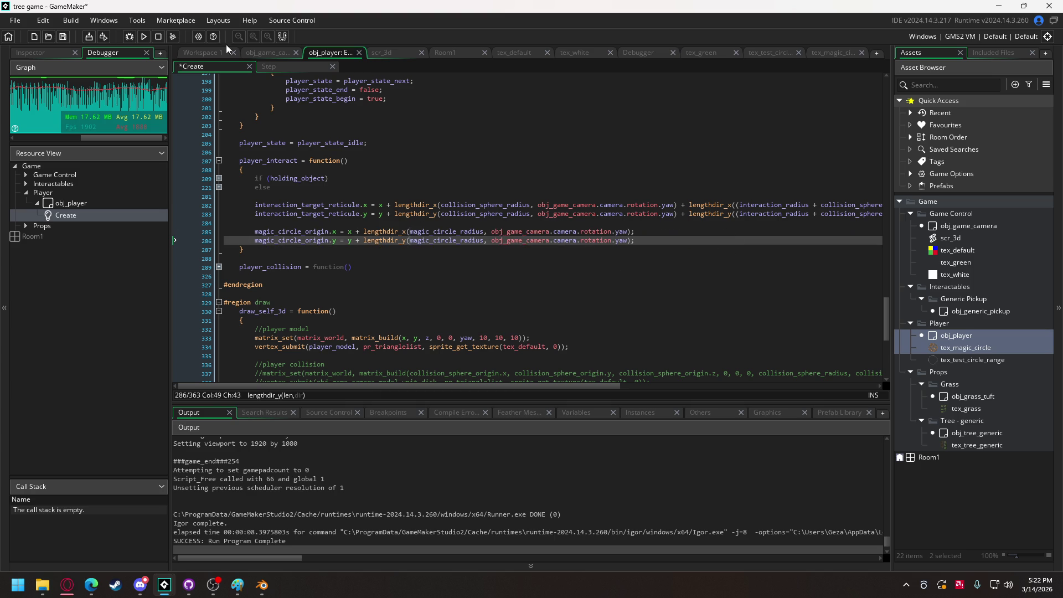
{"action": "left_click", "coordinate": [148, 35]}
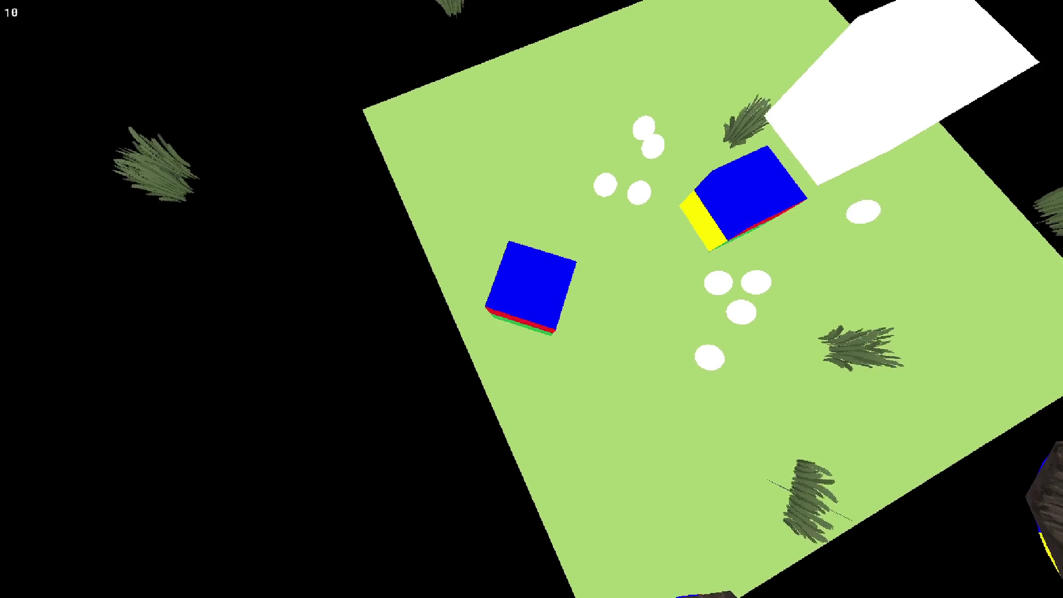
{"action": "key", "text": "Escape"}
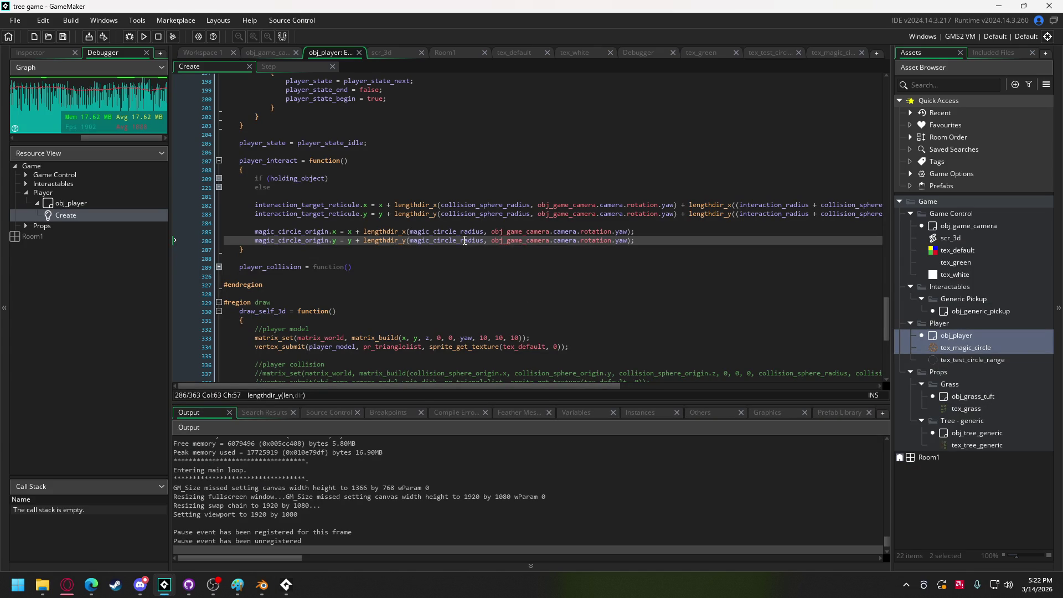
Restore the collision offset, add a breakpoint on line 285, and start debugging
{"action": "type", "text": "collision_sphere_radius +"}
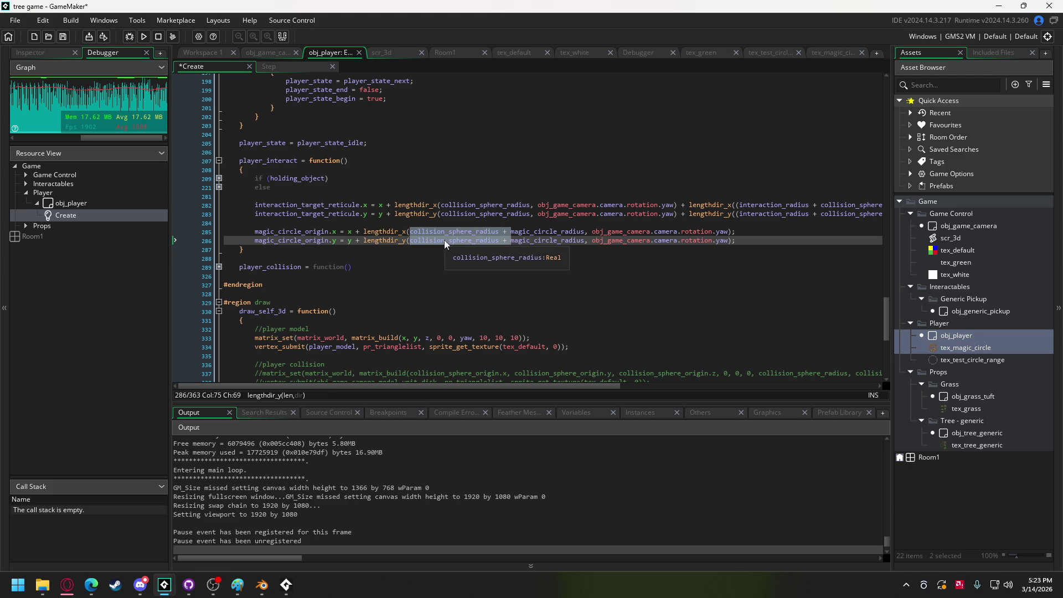
{"action": "left_click", "coordinate": [447, 238]}
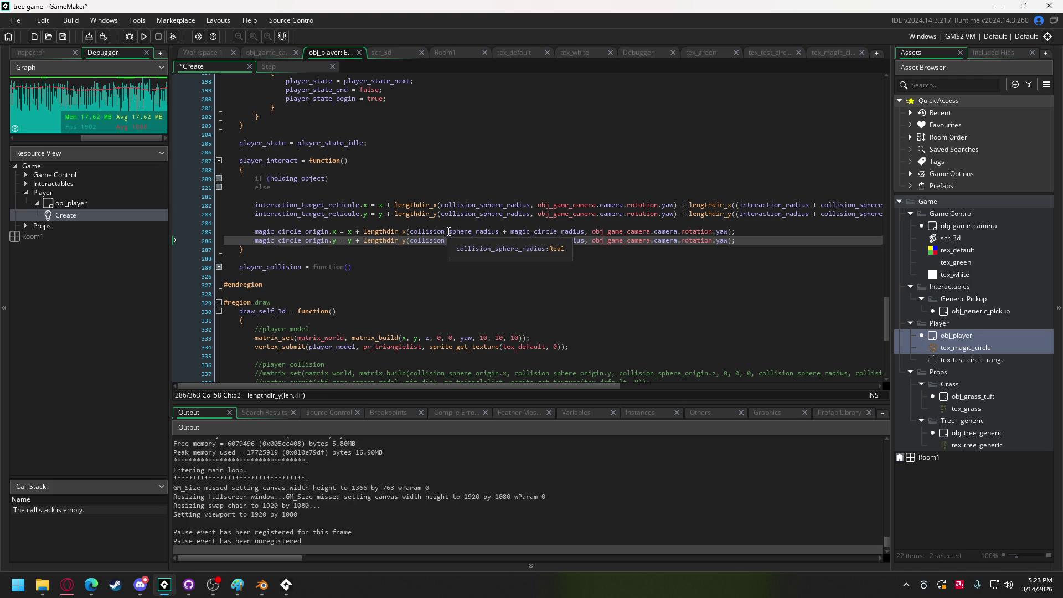
{"action": "left_click", "coordinate": [198, 232]}
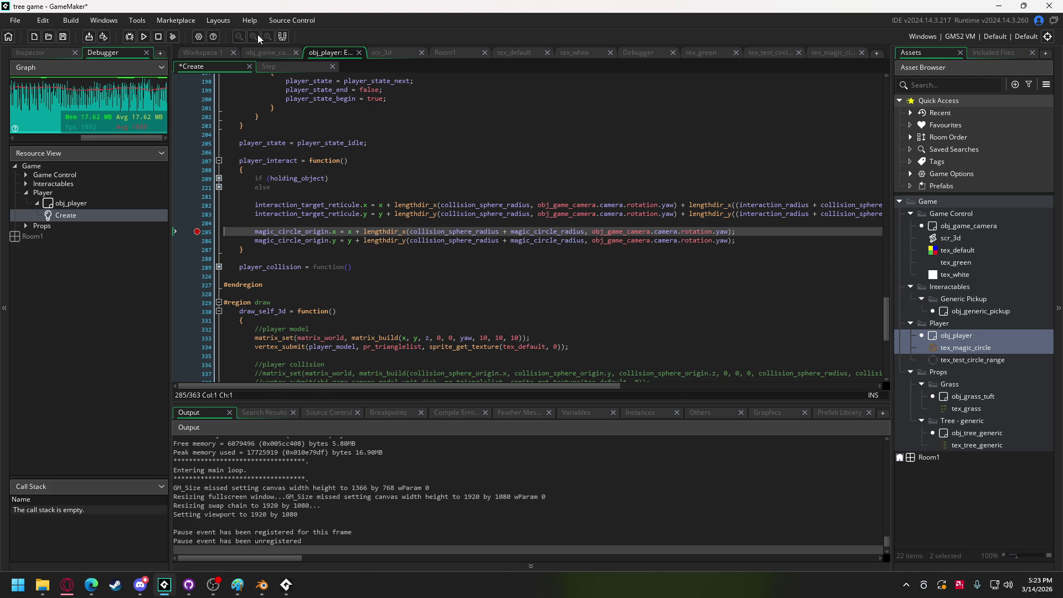
{"action": "left_click", "coordinate": [127, 37]}
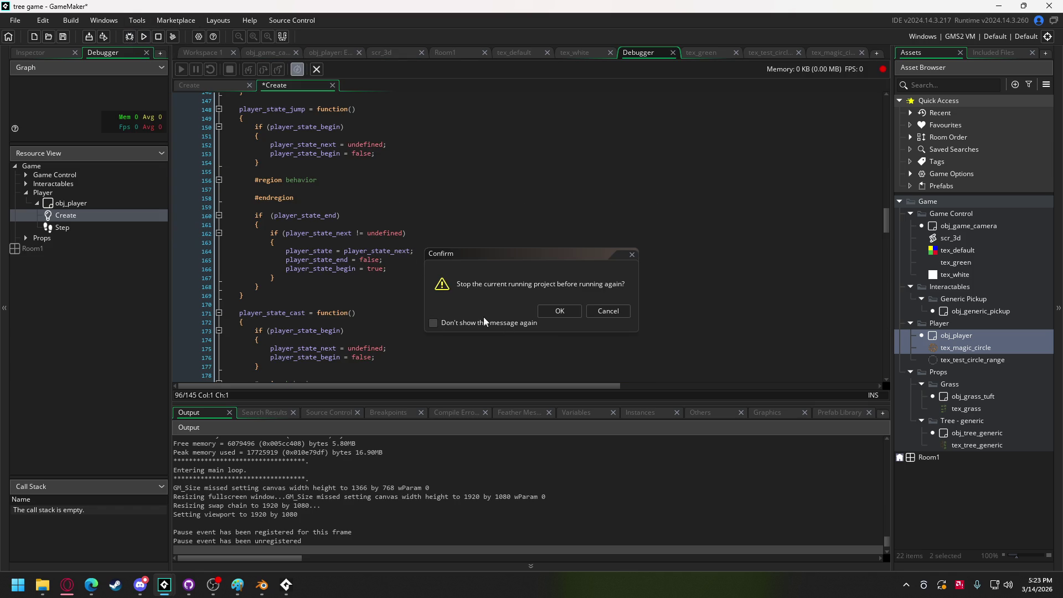
Restart the debug run, read the radius values at line 285, then remove that breakpoint and resume
{"action": "left_click", "coordinate": [542, 311]}
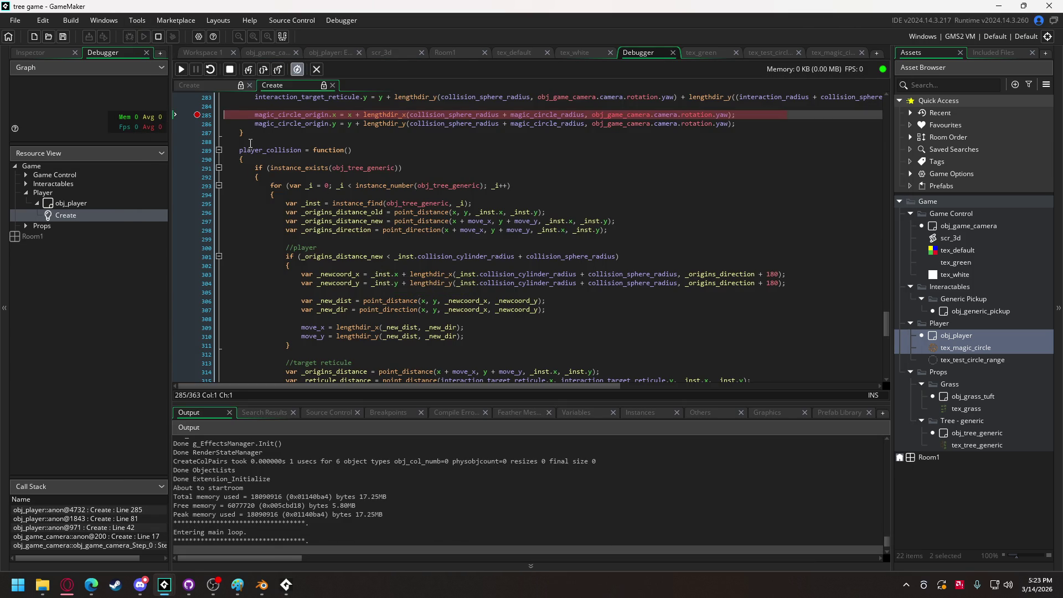
{"action": "scroll", "coordinate": [244, 184], "scroll_direction": "up", "scroll_amount": 4}
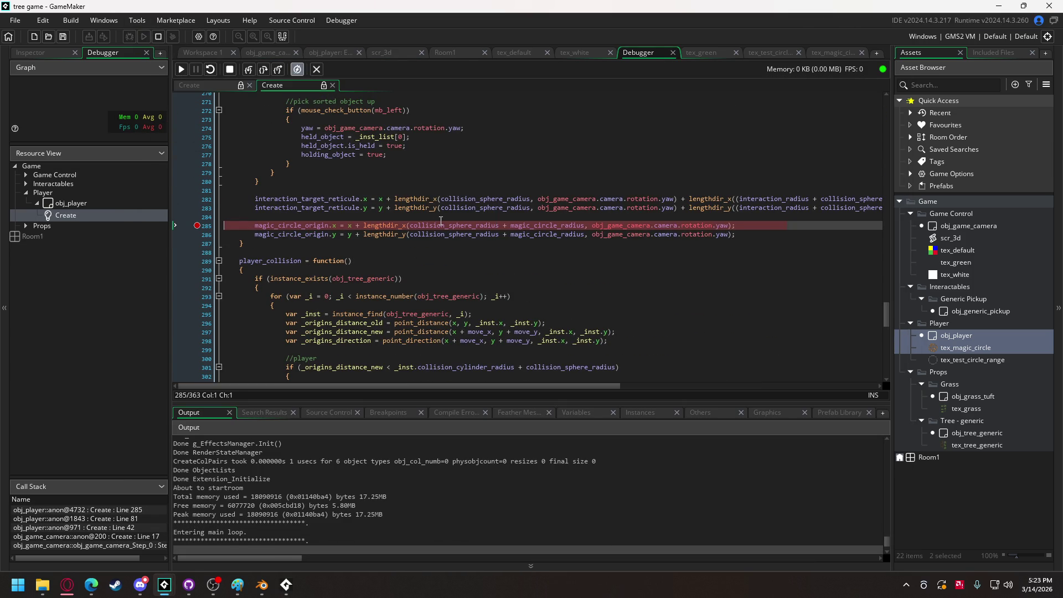
{"action": "mouse_move", "coordinate": [441, 226]}
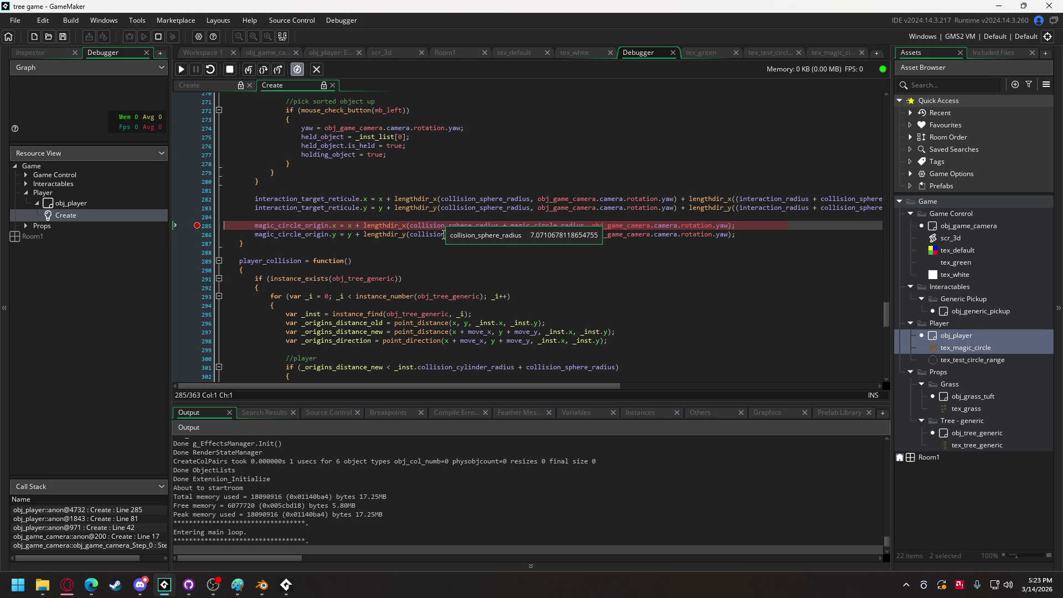
{"action": "mouse_move", "coordinate": [526, 228]}
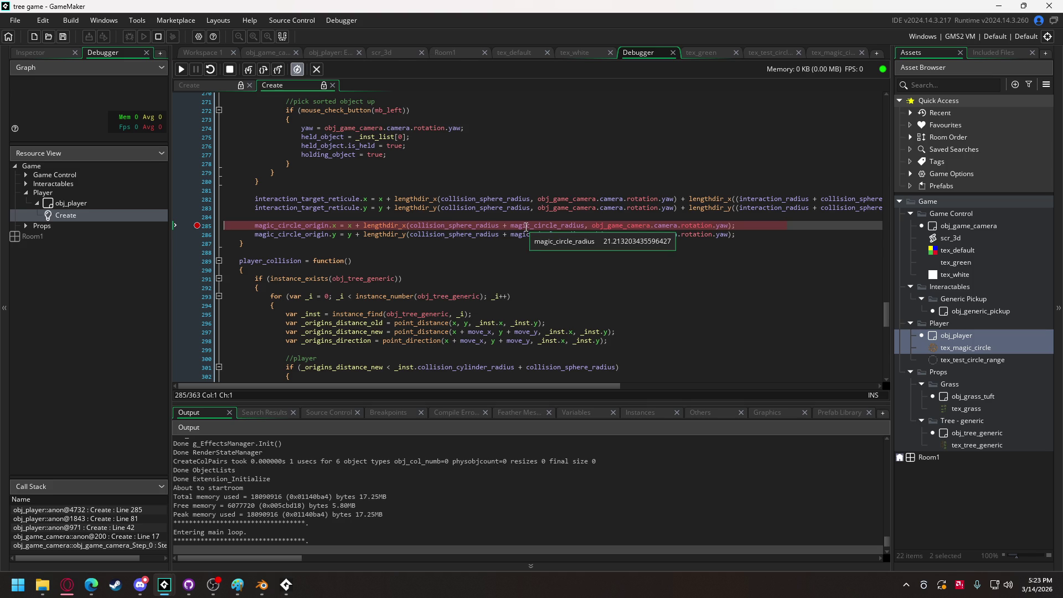
{"action": "left_click", "coordinate": [197, 226]}
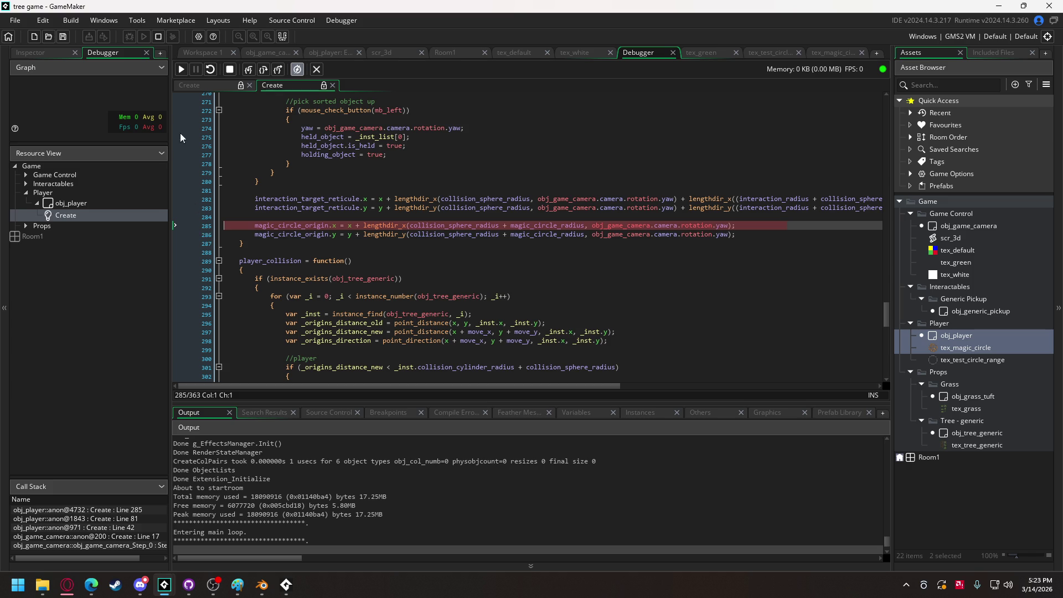
{"action": "left_click", "coordinate": [181, 70]}
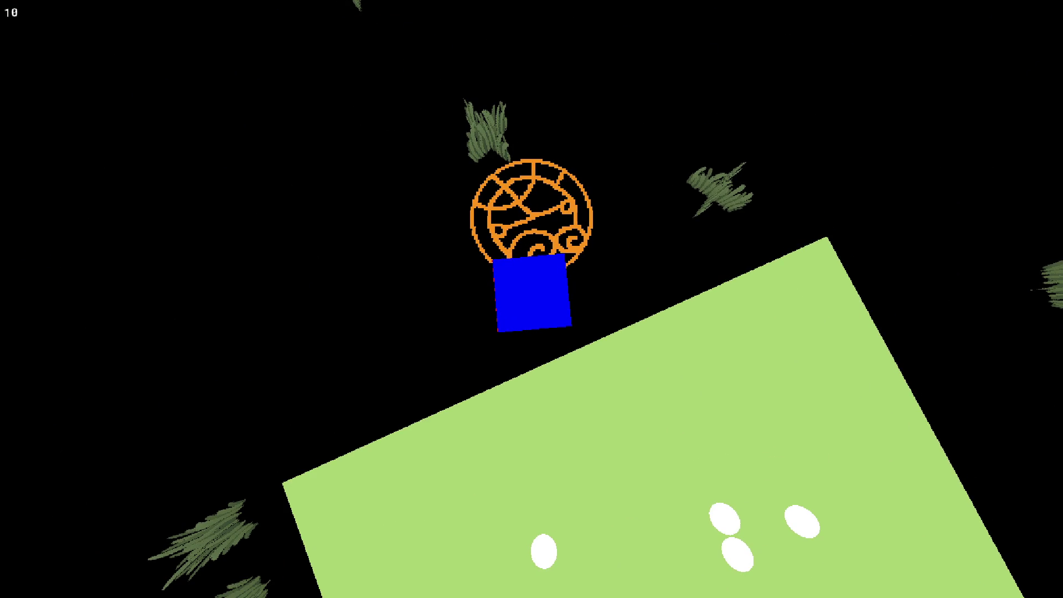
Release the cast, remove the line 182 breakpoint, and resume the game
{"action": "right_click", "coordinate": [198, 132]}
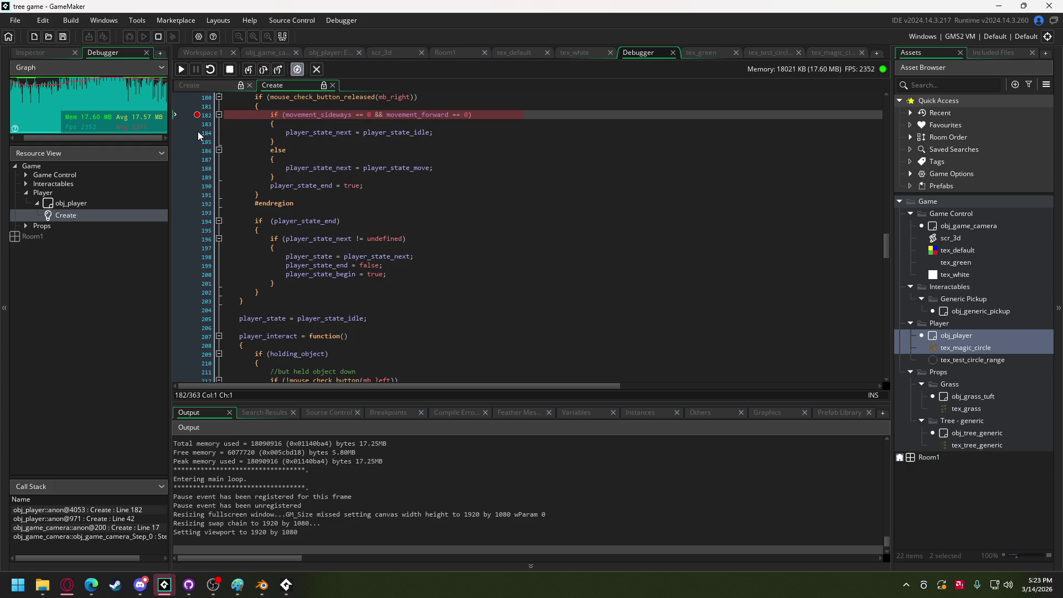
{"action": "left_click", "coordinate": [197, 116]}
{"action": "left_click", "coordinate": [184, 66]}
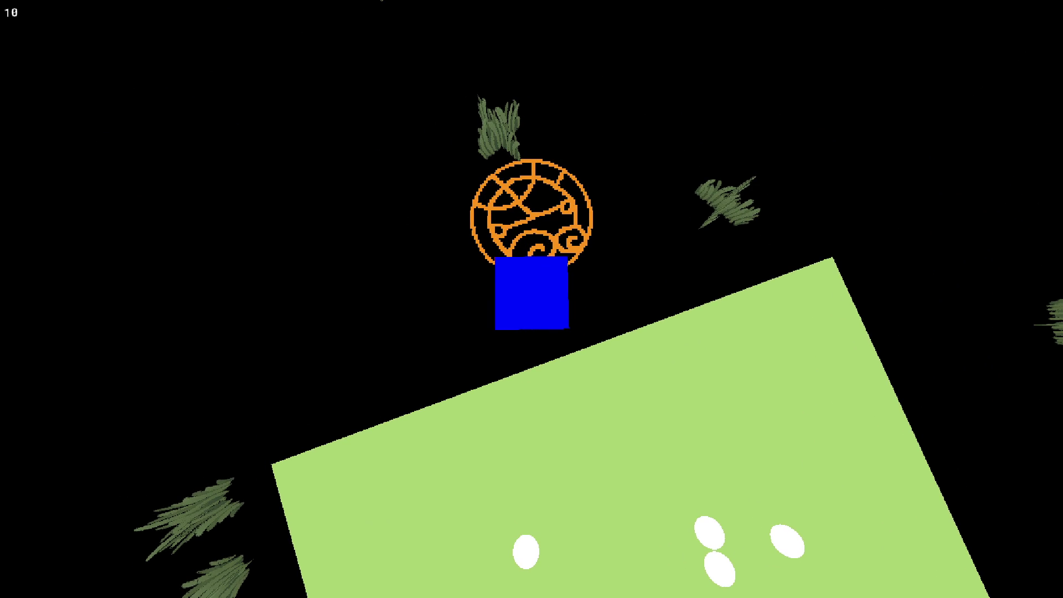
Take a Snipping Tool capture of the magic circle area and leave the game
{"action": "key", "text": "super+shift+s"}
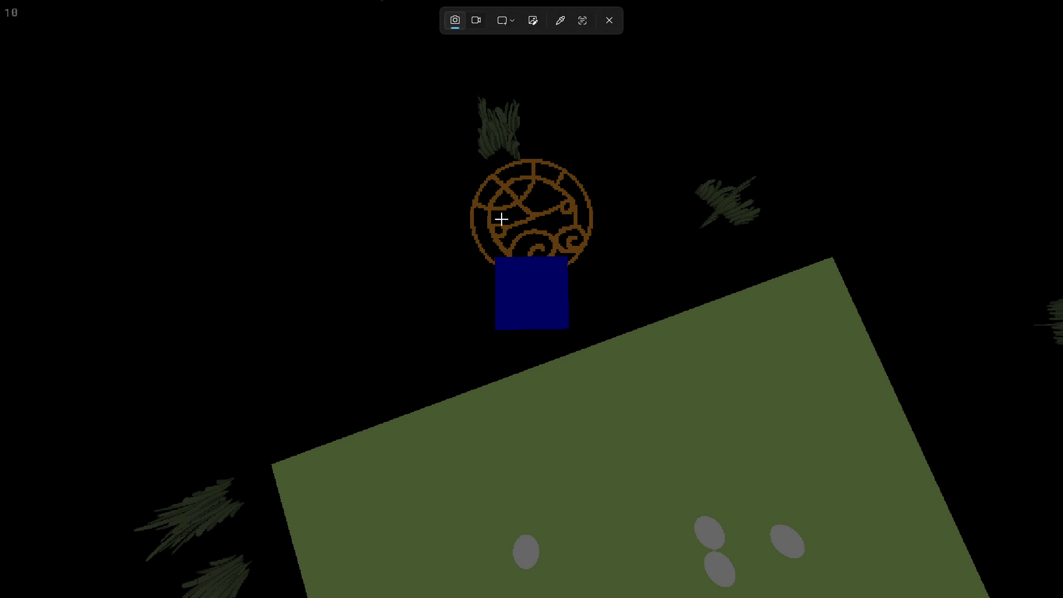
{"action": "left_click_drag", "start_coordinate": [438, 123], "coordinate": [626, 350]}
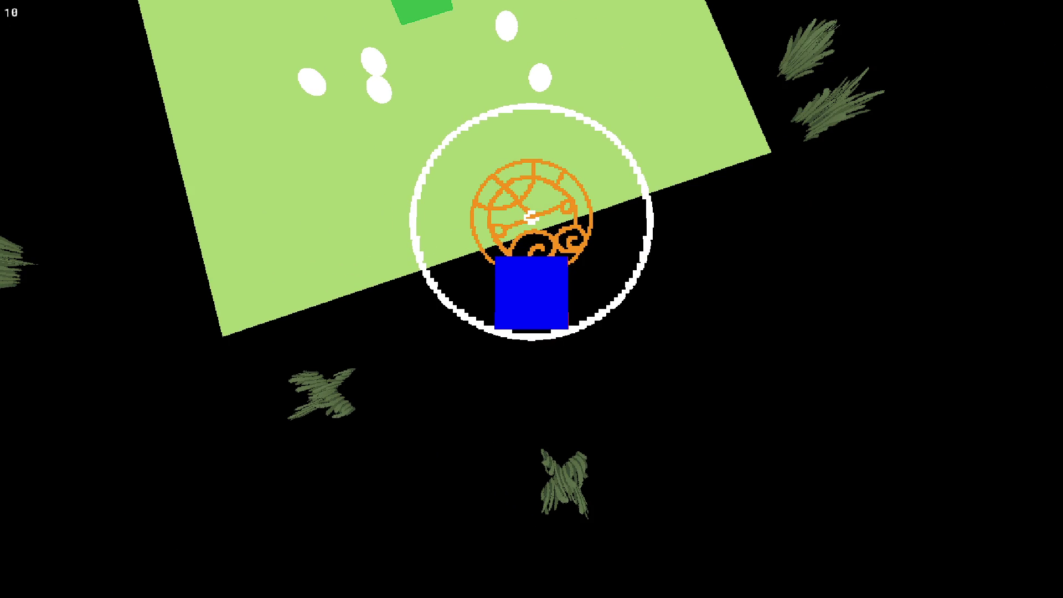
{"action": "key", "text": "alt+Tab"}
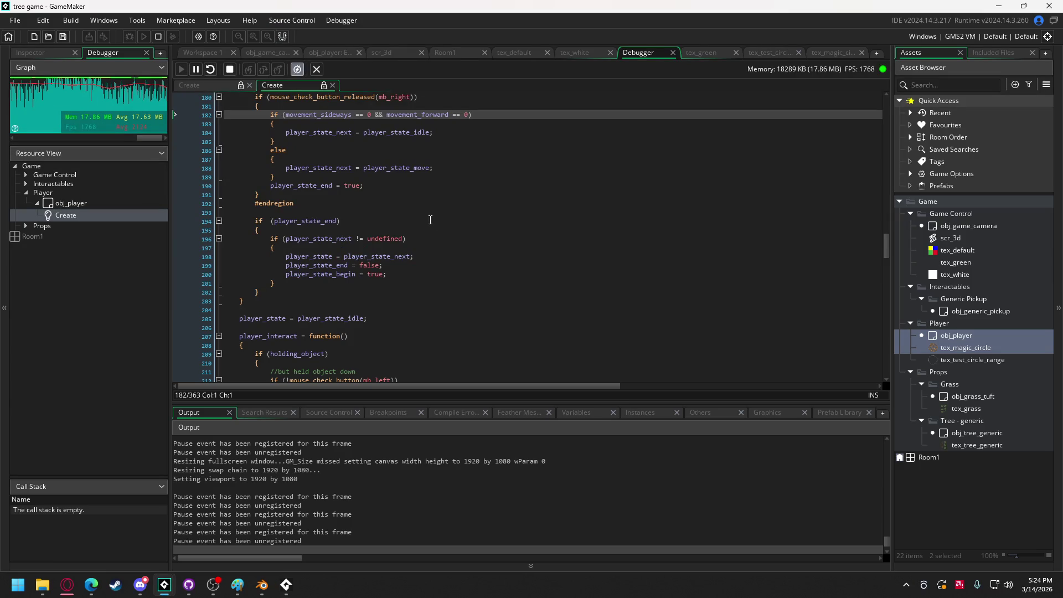
{"action": "scroll", "coordinate": [404, 168], "scroll_direction": "down", "scroll_amount": 20}
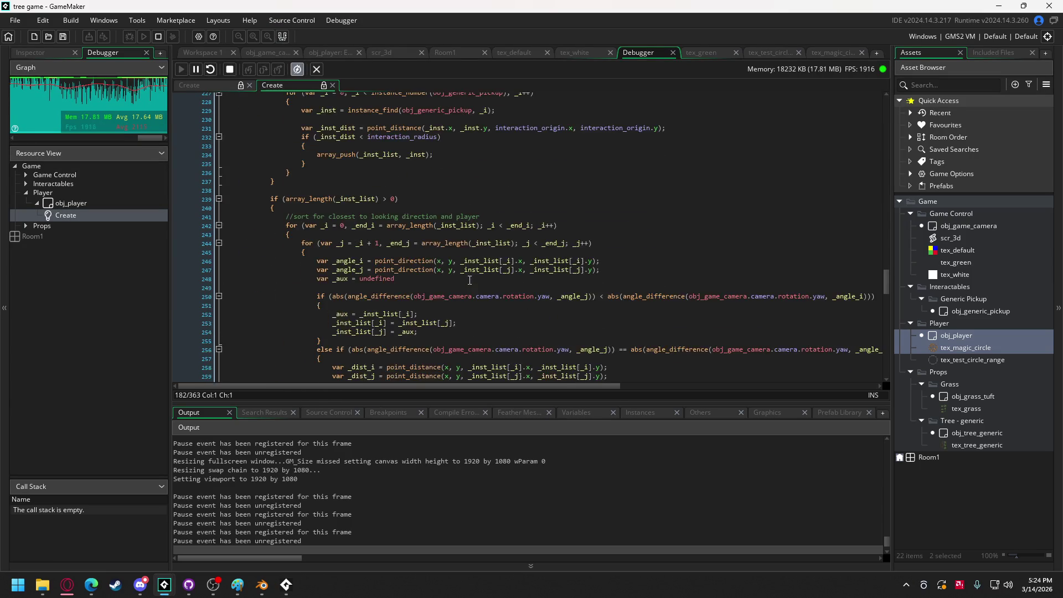
{"action": "scroll", "coordinate": [457, 277], "scroll_direction": "up", "scroll_amount": 7}
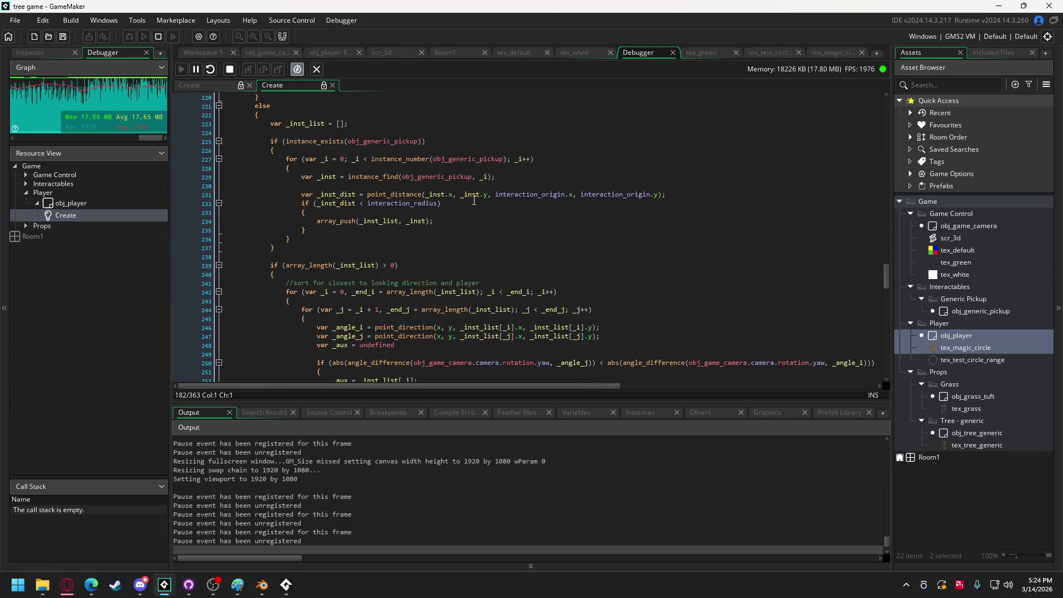
Stop debugging, remove 'collision_sphere_radius +' from lines 285–286, and test-run the game
{"action": "left_click", "coordinate": [672, 52]}
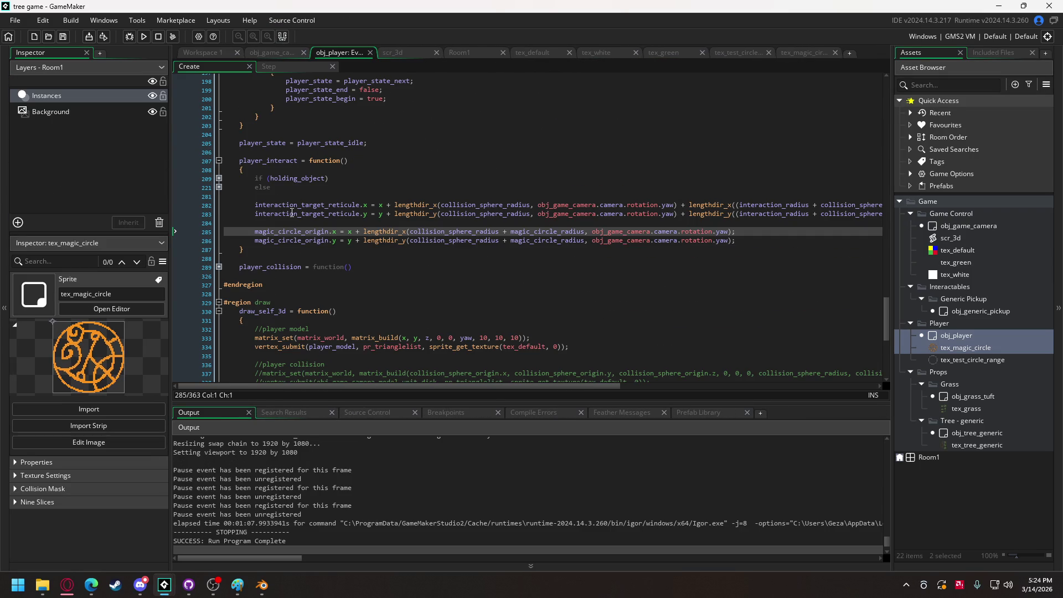
{"action": "mouse_move", "coordinate": [410, 231]}
{"action": "left_mouse_down"}
{"action": "mouse_move", "coordinate": [551, 254]}
{"action": "mouse_move", "coordinate": [506, 242]}
{"action": "left_mouse_up"}
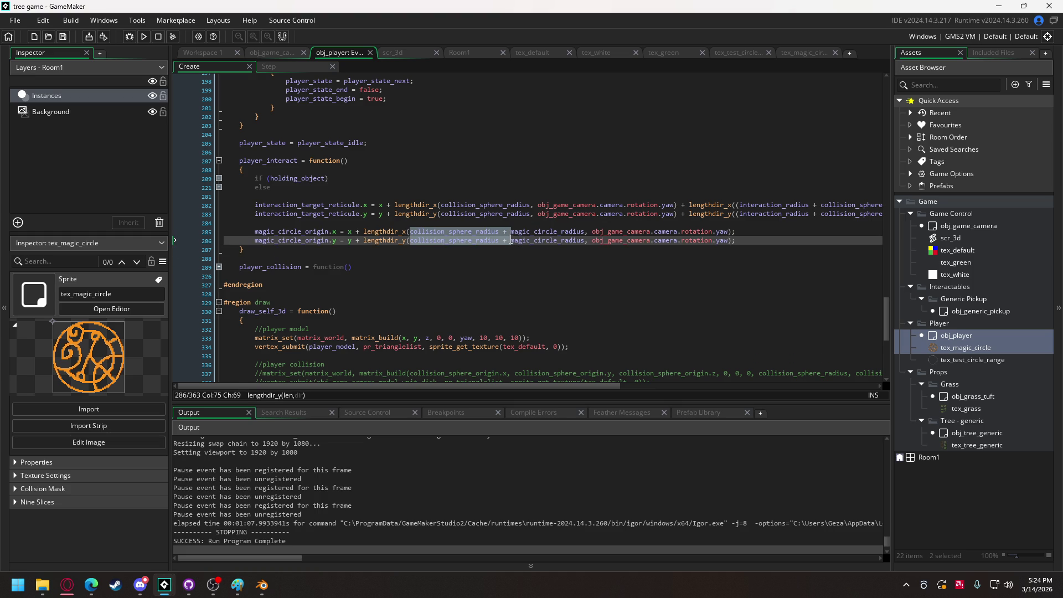
{"action": "key", "text": "BackSpace"}
{"action": "left_click", "coordinate": [147, 37]}
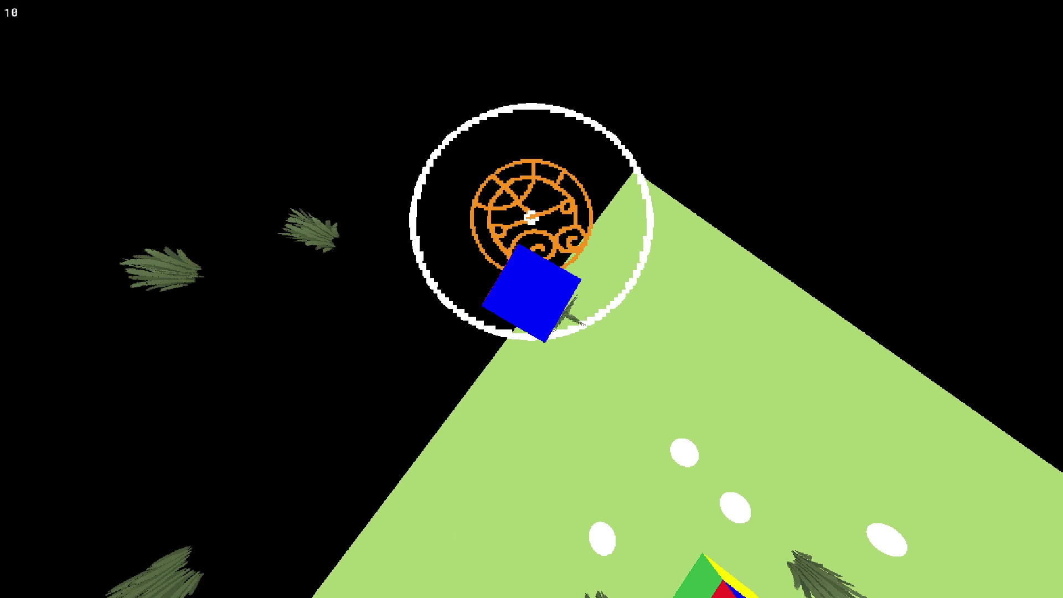
{"action": "key", "text": "Escape"}
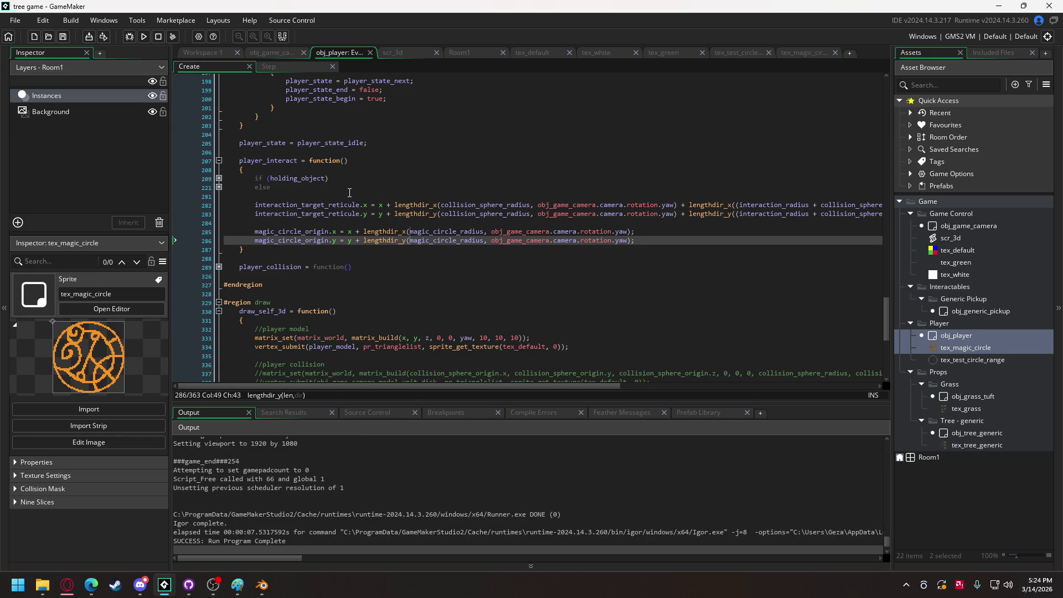
Find magic_circle_origin and re-add 'collision_sphere_radius + ' to both offset lines with multi-caret
{"action": "double_click", "coordinate": [320, 240]}
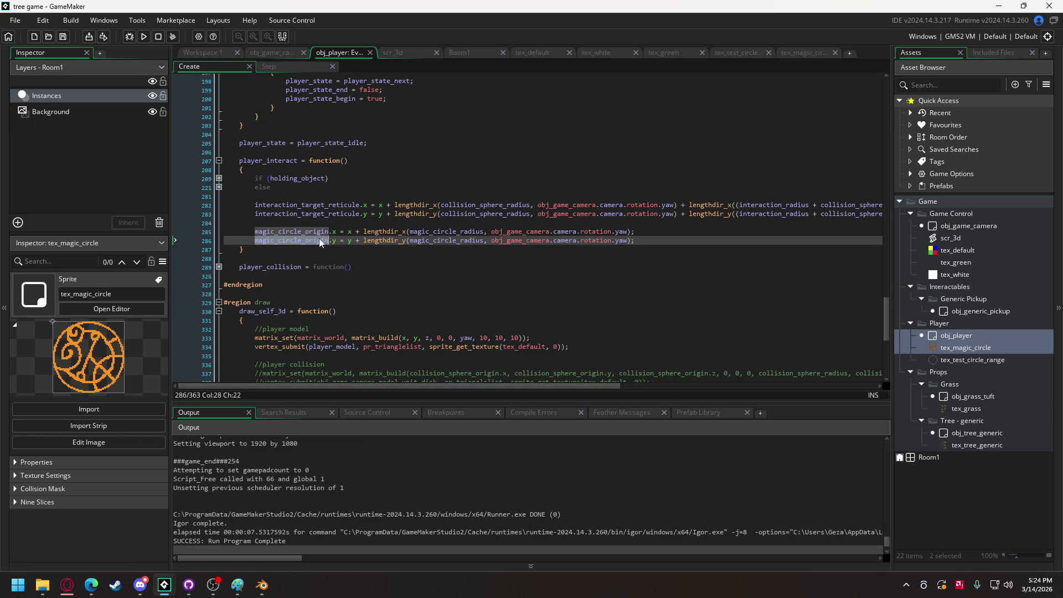
{"action": "key", "text": "ctrl+f"}
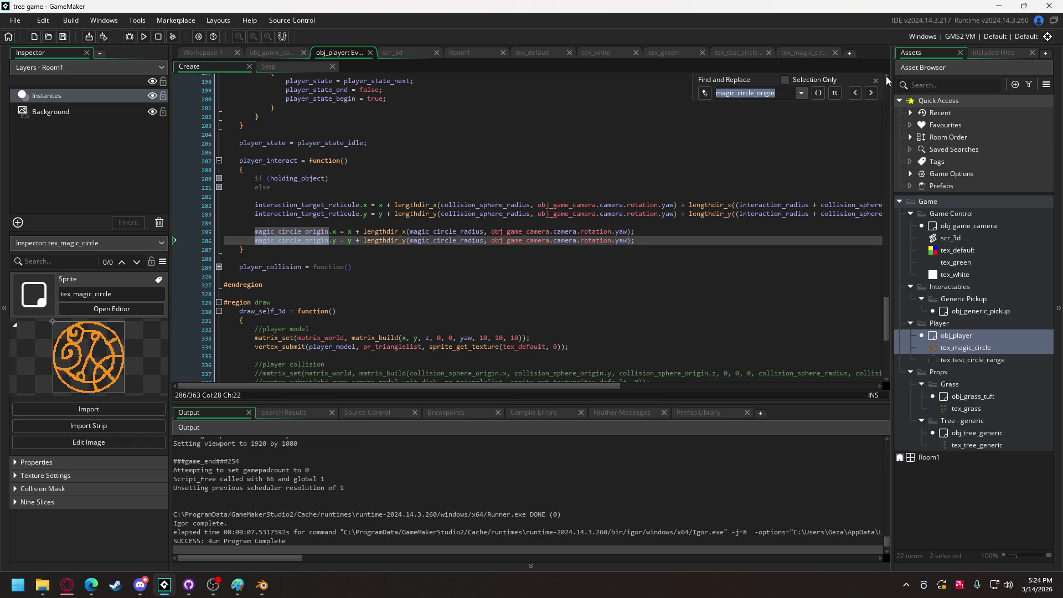
{"action": "left_click", "coordinate": [869, 93]}
{"action": "left_click", "coordinate": [870, 93]}
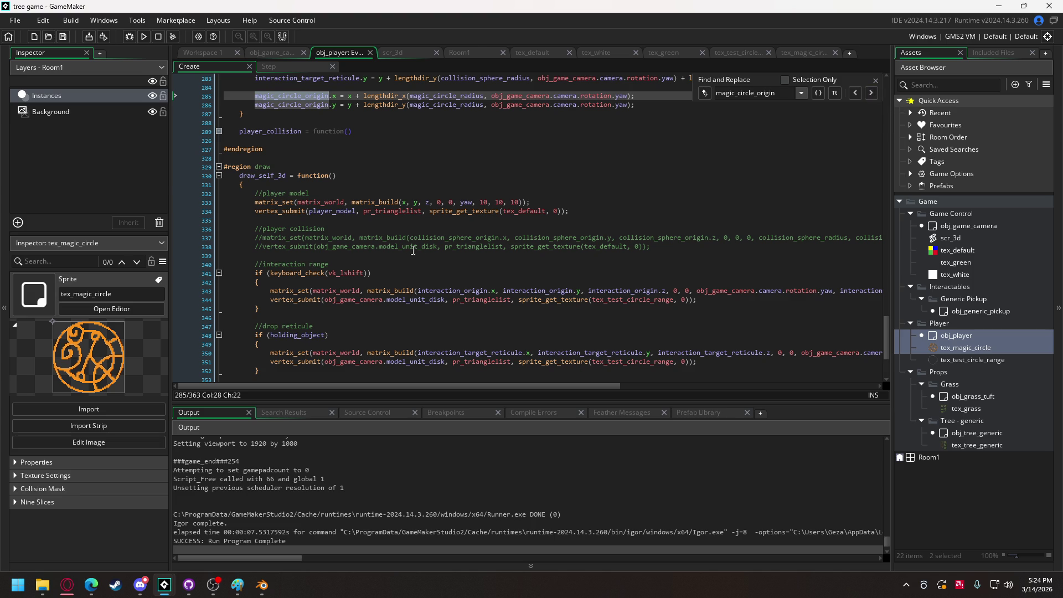
{"action": "scroll", "coordinate": [410, 247], "scroll_direction": "up", "scroll_amount": 4}
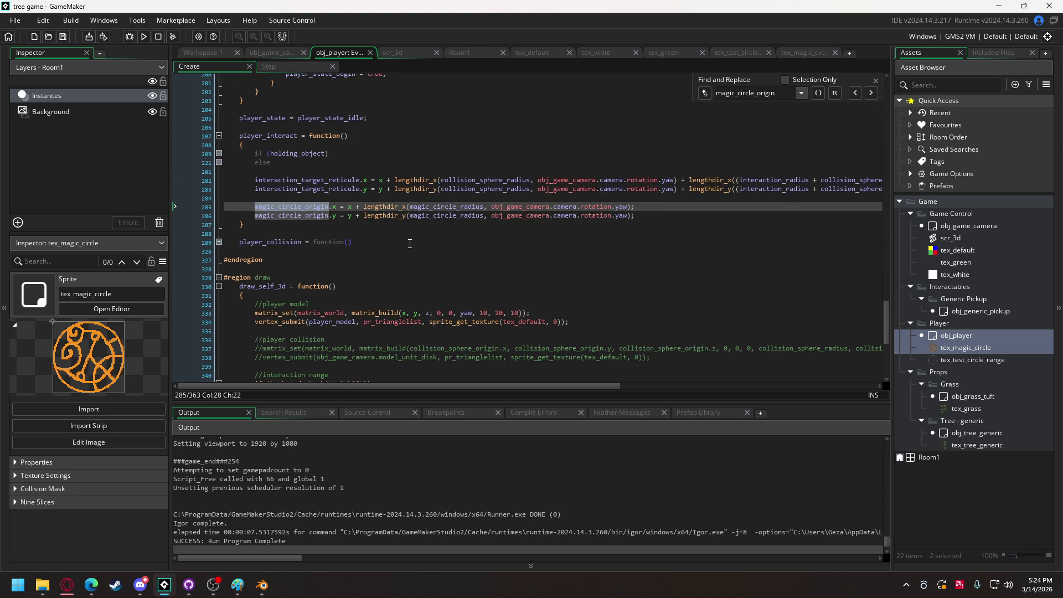
{"action": "left_click", "coordinate": [876, 94]}
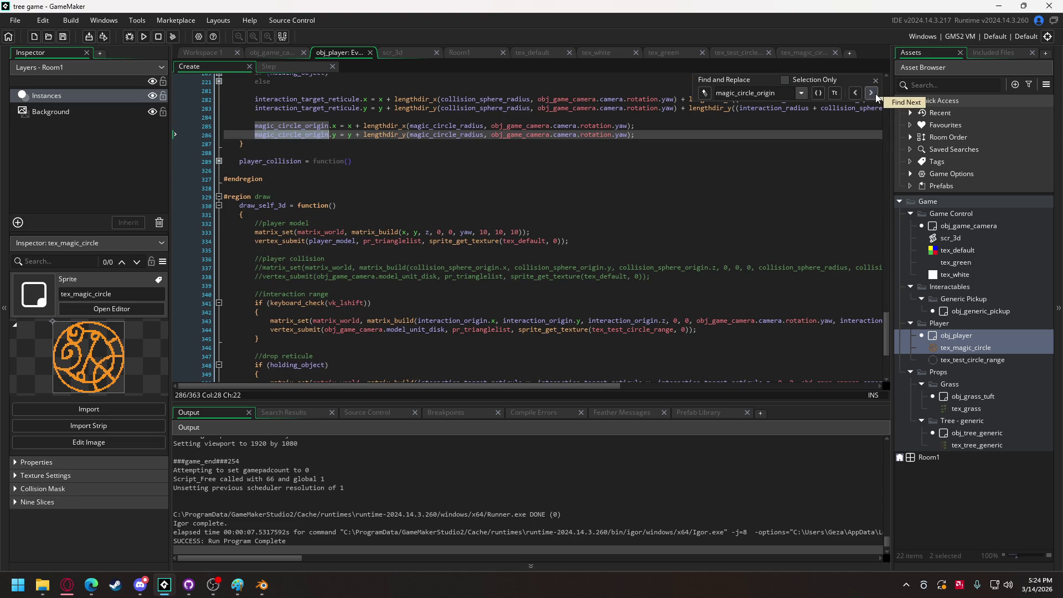
{"action": "left_click_drag", "start_coordinate": [410, 127], "coordinate": [410, 135]}
{"action": "type", "text": "collision_sphere_radius +"}
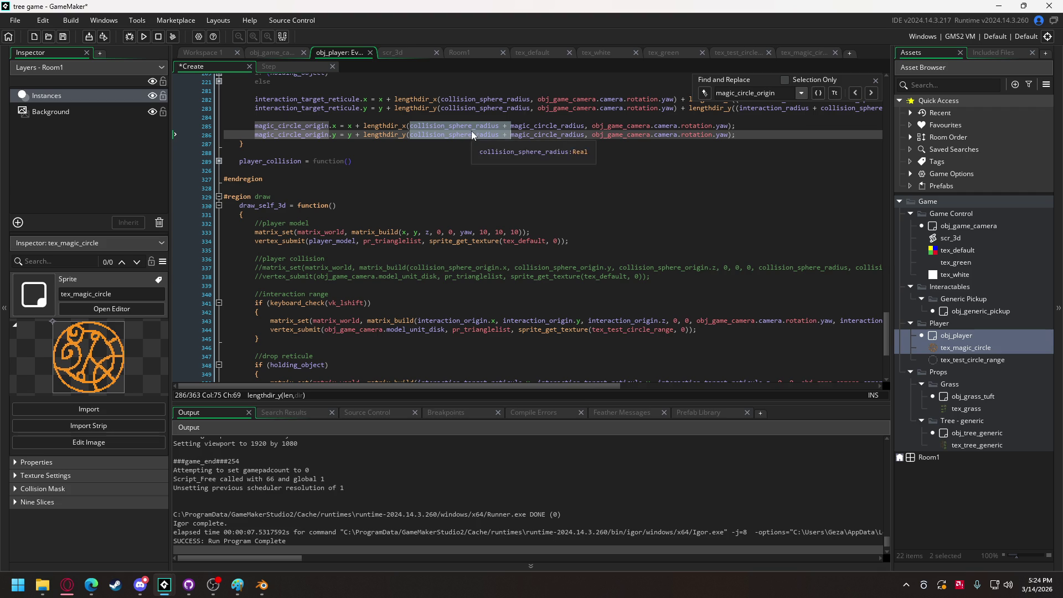
{"action": "scroll", "coordinate": [476, 161], "scroll_direction": "up", "scroll_amount": 3}
{"action": "scroll", "coordinate": [479, 162], "scroll_direction": "up", "scroll_amount": 1}
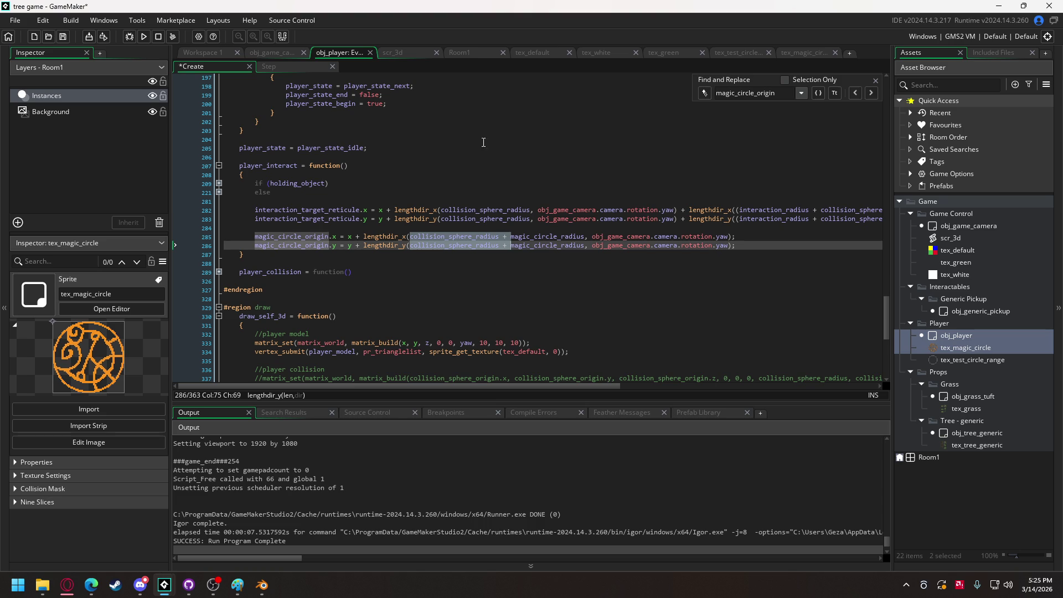
Replace collision_sphere_radius with 15 on both offset lines and test-run the game
{"action": "left_click", "coordinate": [421, 228]}
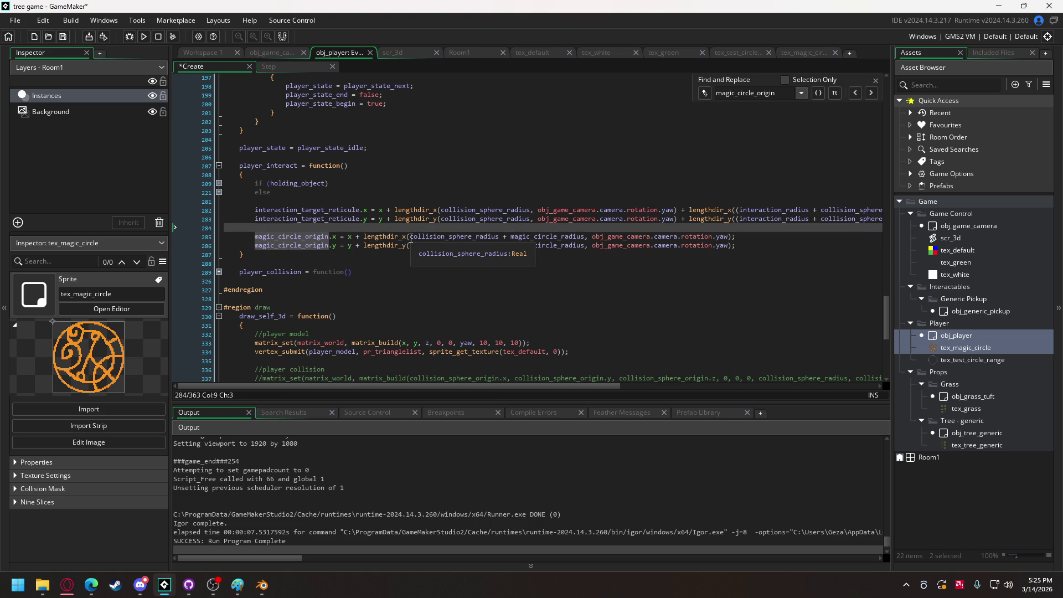
{"action": "left_click", "coordinate": [411, 237]}
{"action": "left_click_drag", "start_coordinate": [410, 237], "coordinate": [504, 246]}
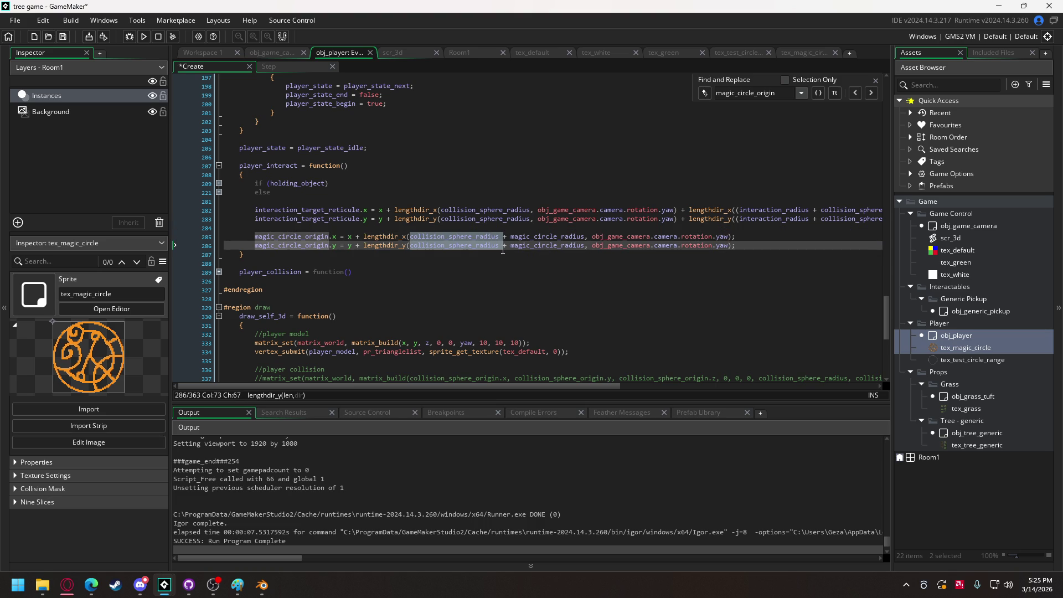
{"action": "type", "text": "15"}
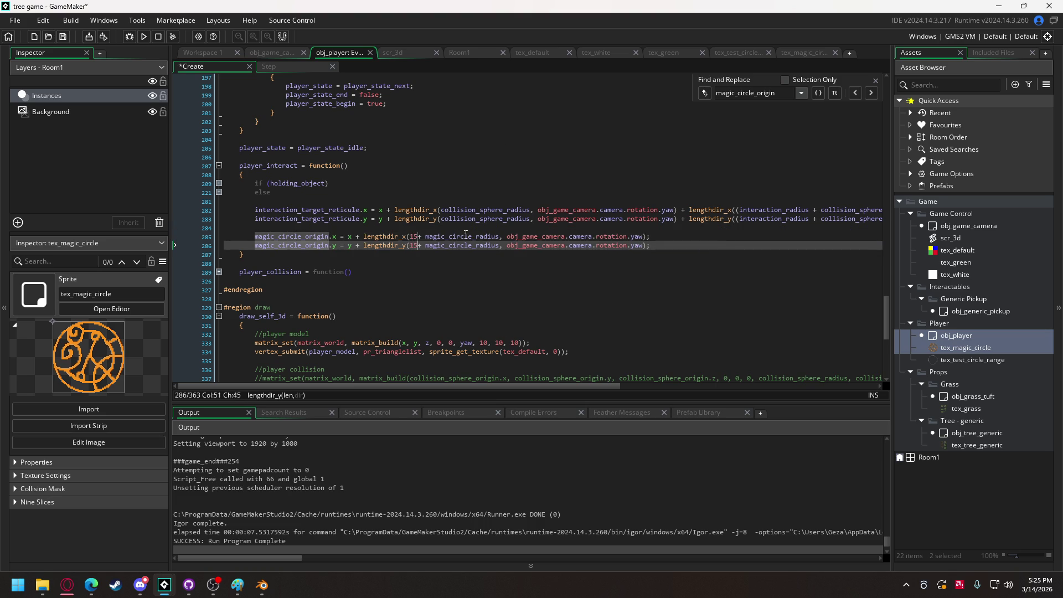
{"action": "left_click", "coordinate": [144, 35]}
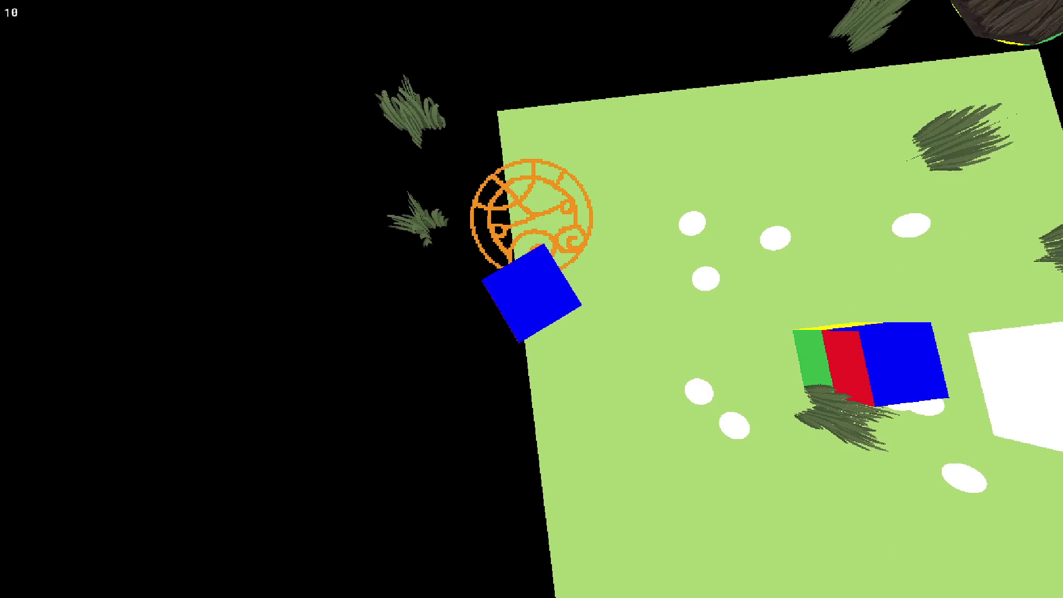
{"action": "key", "text": "Escape"}
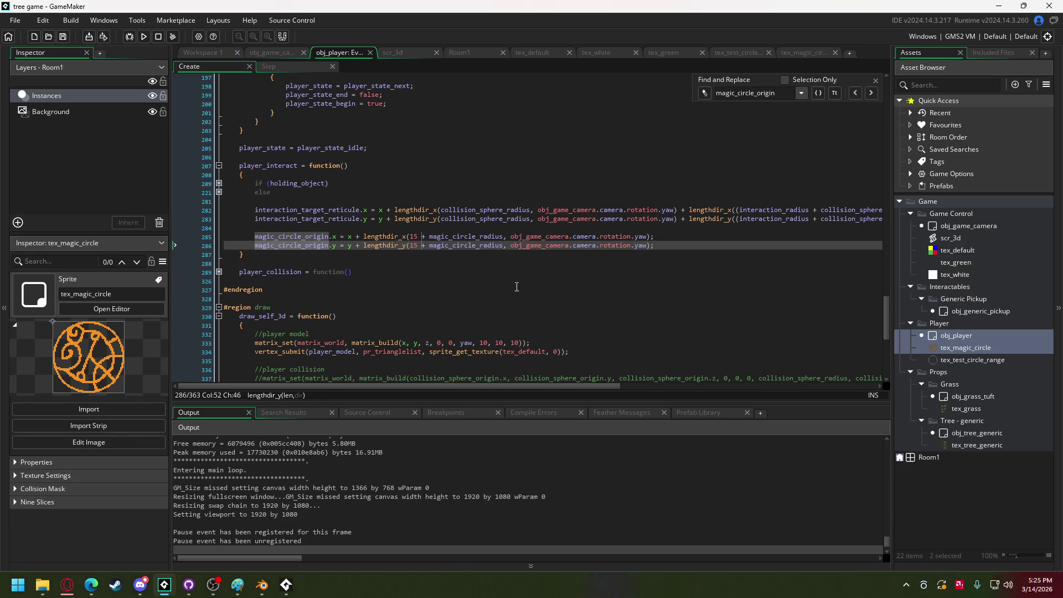
Change the offset to 105 and rerun the game to test it
{"action": "left_click", "coordinate": [415, 246]}
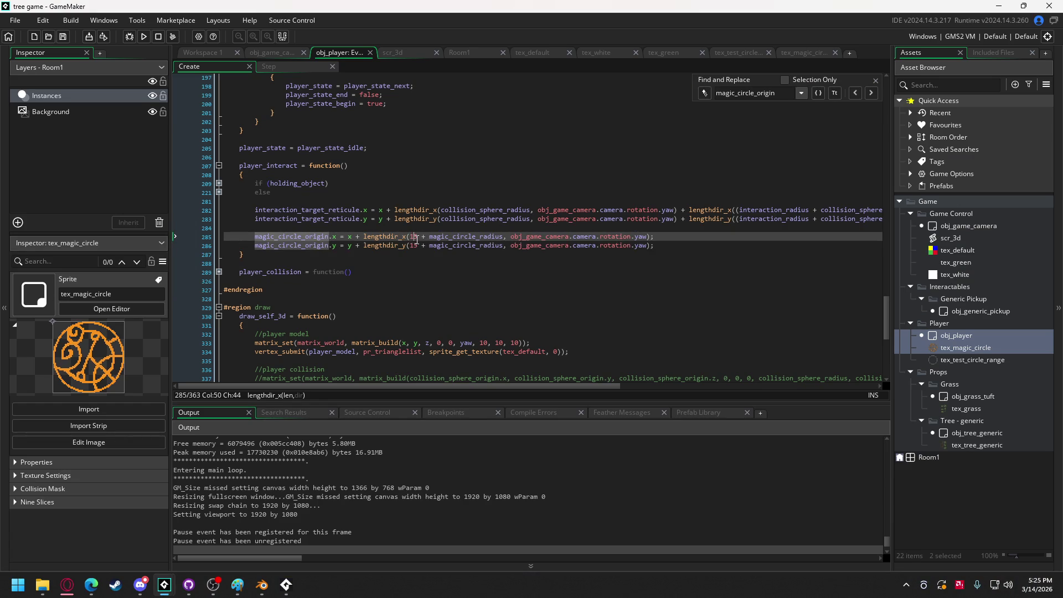
{"action": "type", "text": "0"}
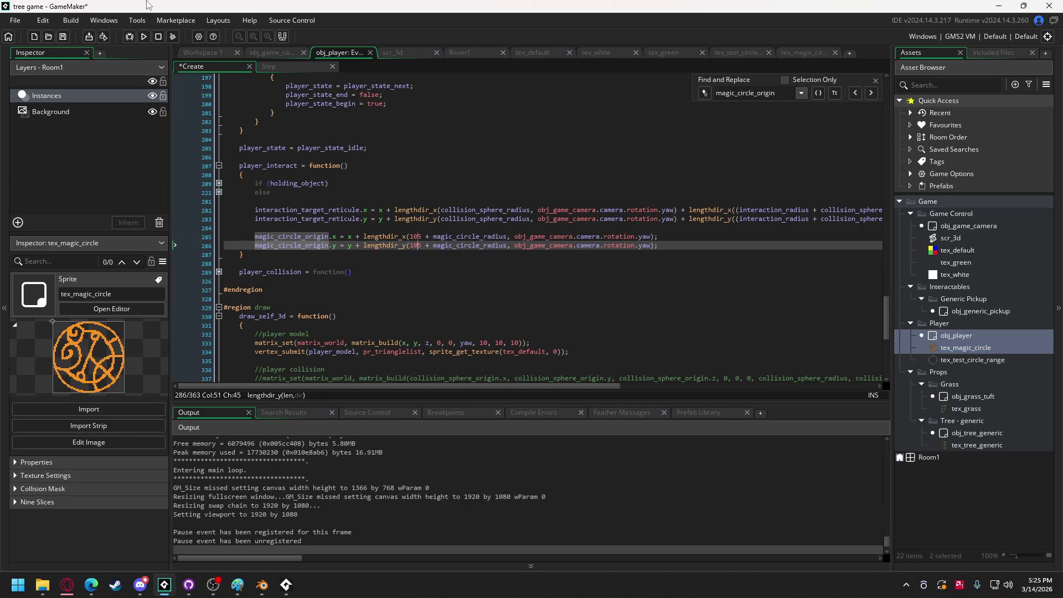
{"action": "left_click", "coordinate": [143, 37]}
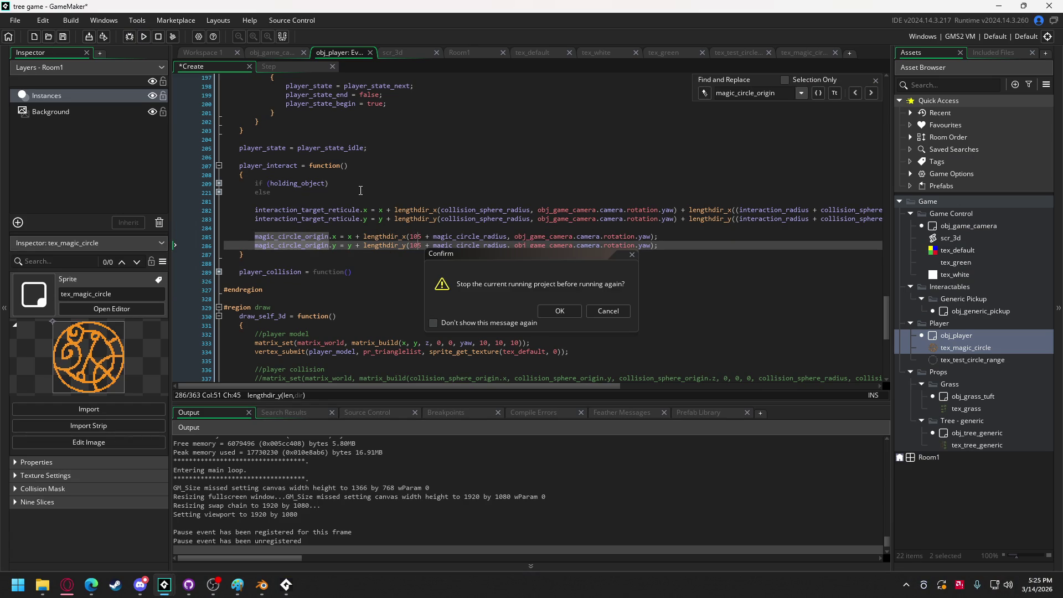
{"action": "left_click", "coordinate": [559, 312]}
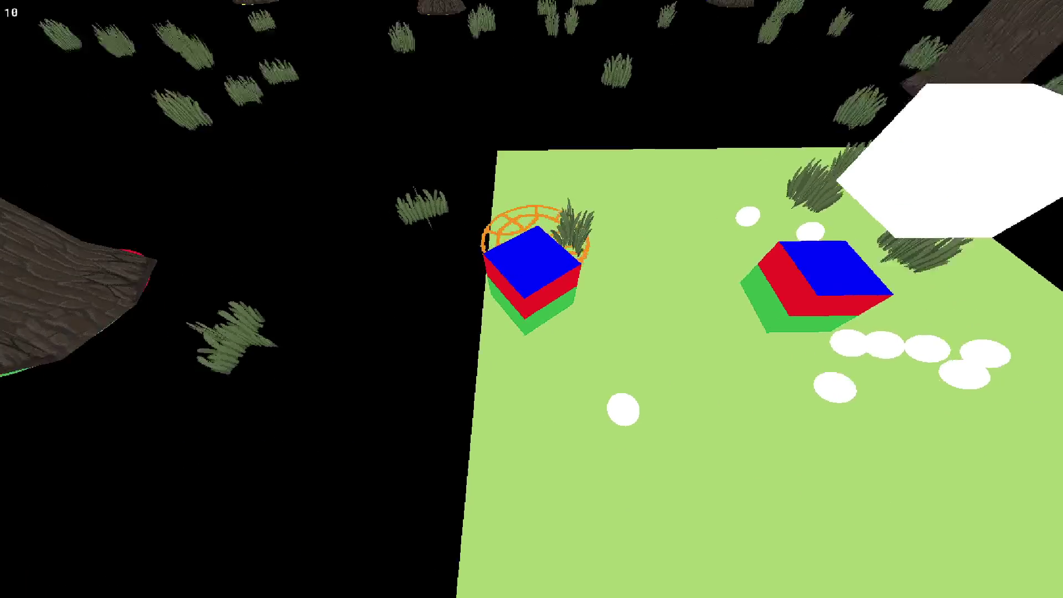
{"action": "key", "text": "Escape"}
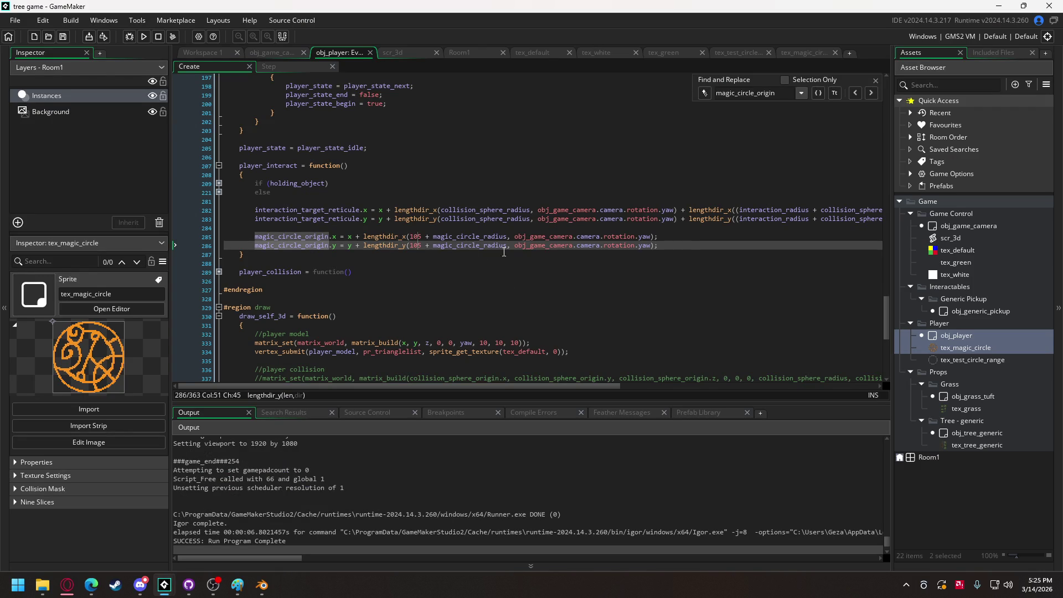
Type collision_sphere_radius back over 105 on both origin offset lines
{"action": "type", "text": "collision_sphere_radius"}
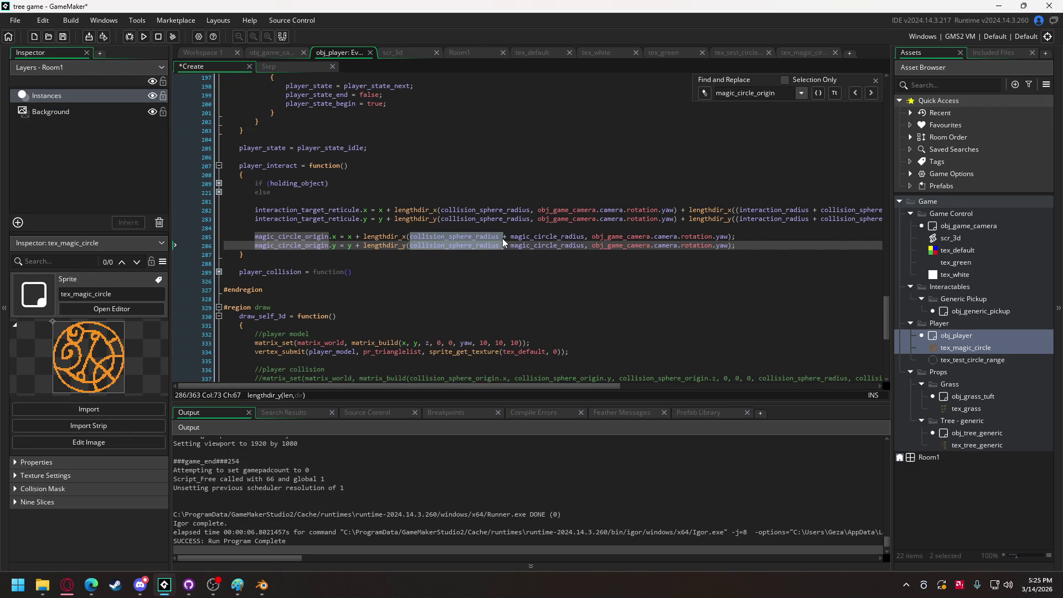
{"action": "left_click", "coordinate": [329, 237]}
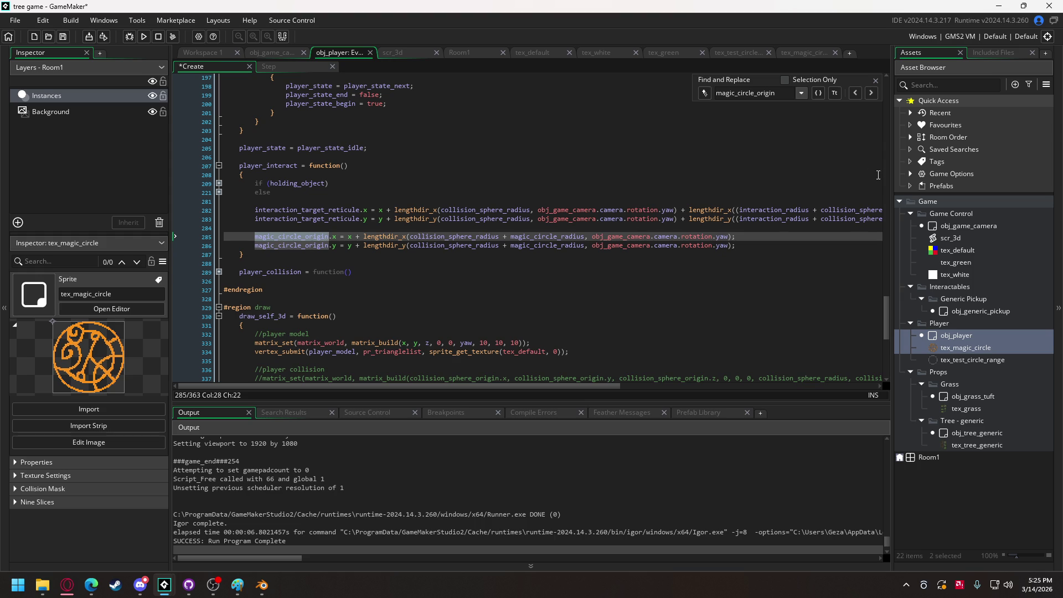
{"action": "scroll", "coordinate": [872, 310], "scroll_direction": "down", "scroll_amount": 15}
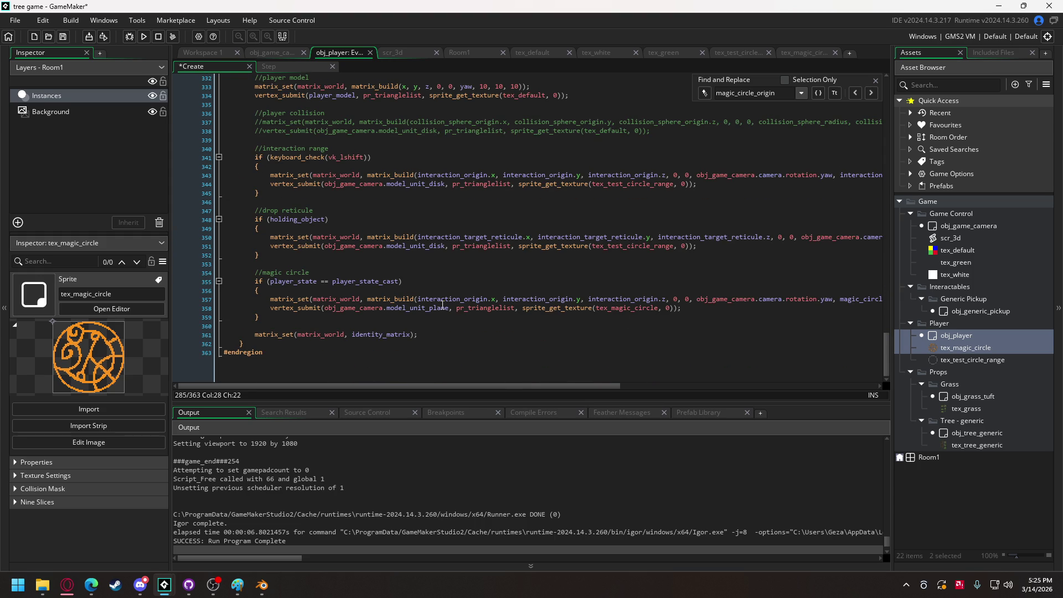
{"action": "scroll", "coordinate": [443, 305], "scroll_direction": "up", "scroll_amount": 1}
Draw the circle at magic_circle_origin x, y and z instead of interaction_origin, then test-run
{"action": "double_click", "coordinate": [454, 306]}
{"action": "type", "text": "magic_circle_origin"}
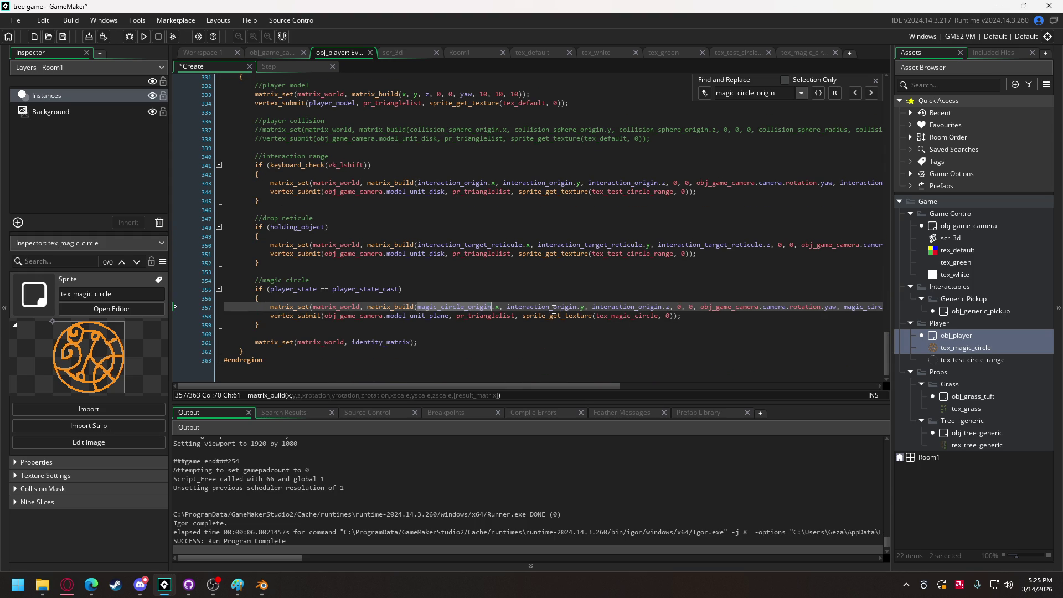
{"action": "double_click", "coordinate": [554, 307]}
{"action": "type", "text": "magic_circle_origin"}
{"action": "left_click", "coordinate": [631, 307]}
{"action": "type", "text": "magic_circle_origin"}
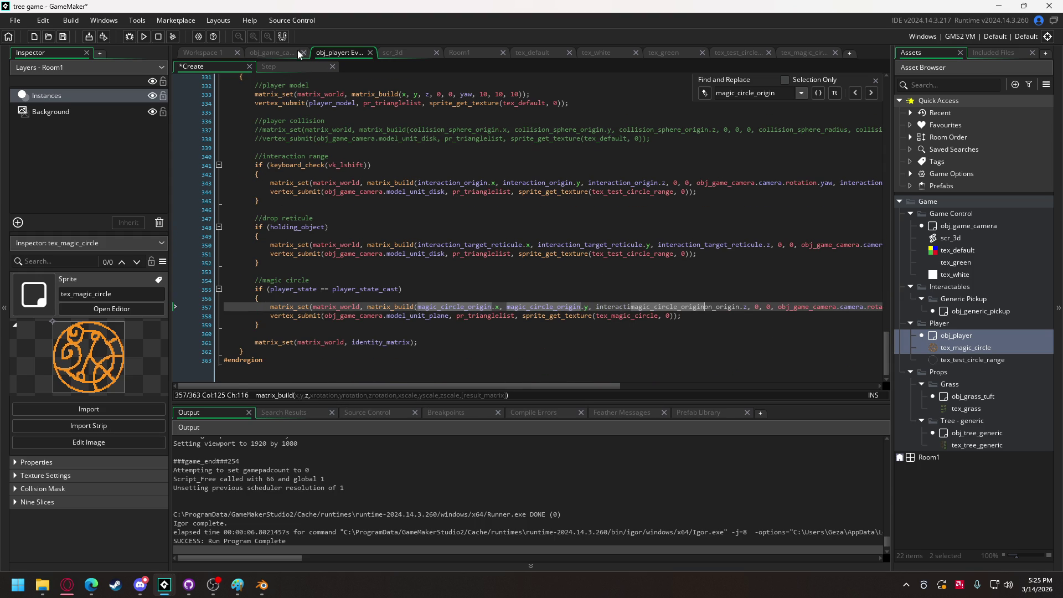
{"action": "double_click", "coordinate": [615, 311]}
{"action": "key", "text": "ctrl+v"}
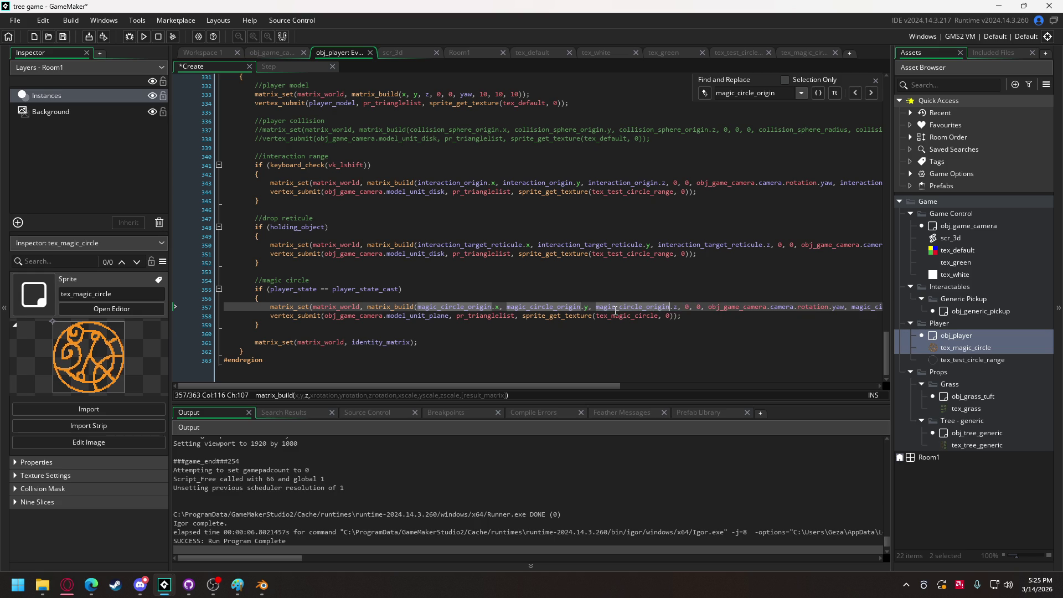
{"action": "left_click", "coordinate": [144, 36]}
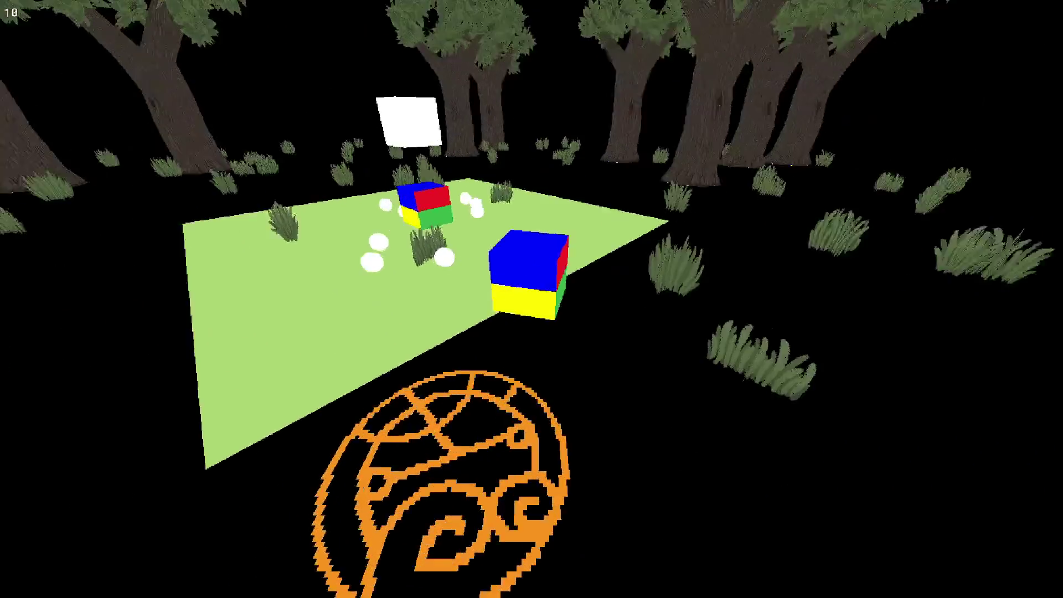
{"action": "key", "text": "Escape"}
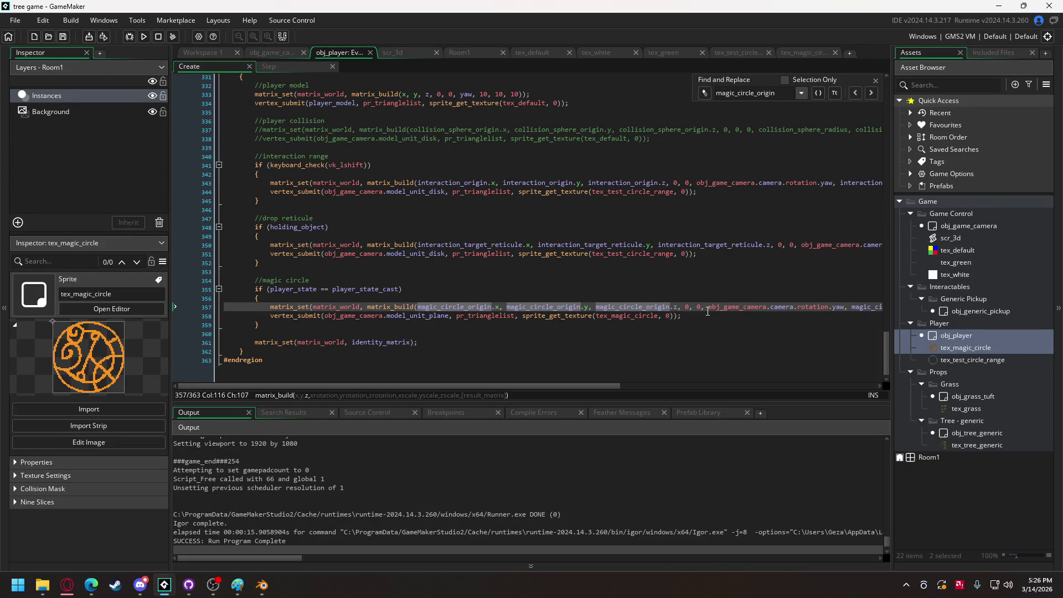
Replace the camera yaw rotation on line 357 with current_time / 100 and test the spin
{"action": "left_click_drag", "start_coordinate": [709, 307], "coordinate": [818, 306]}
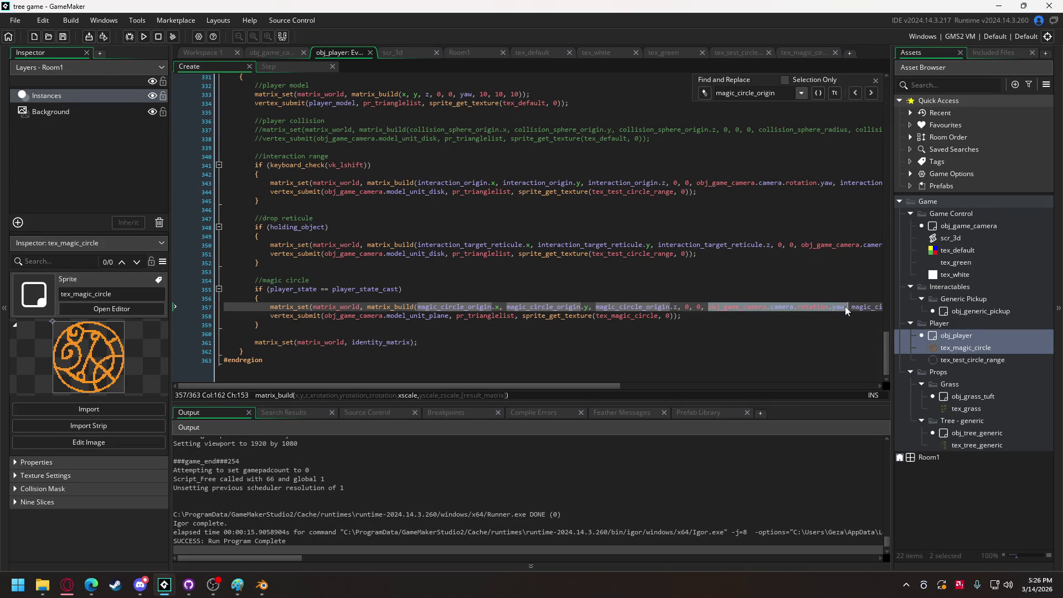
{"action": "left_click", "coordinate": [720, 312]}
{"action": "right_click", "coordinate": [710, 306]}
{"action": "key", "text": "Escape"}
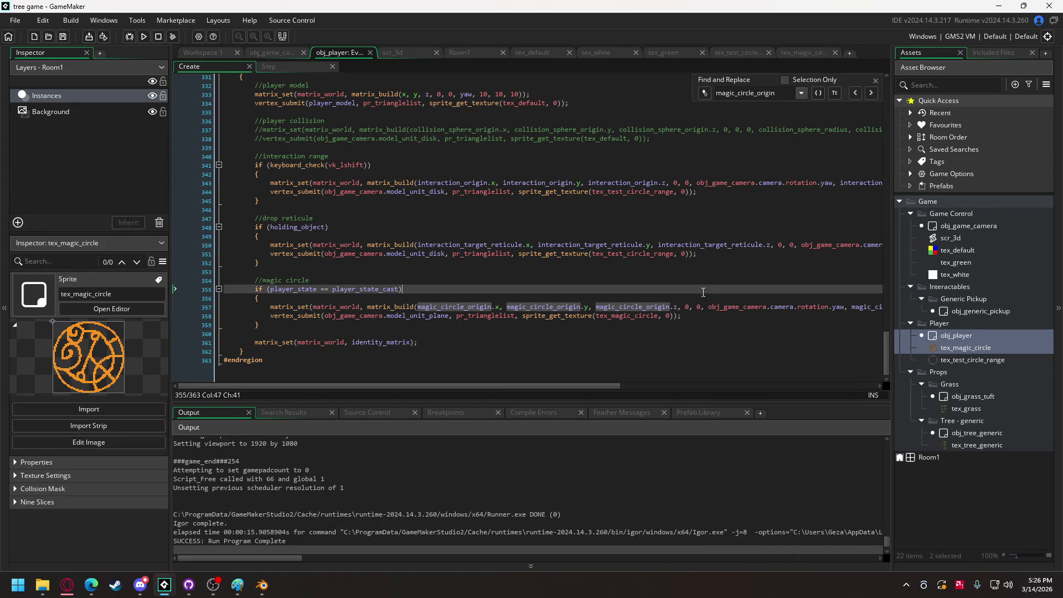
{"action": "left_click_drag", "start_coordinate": [708, 307], "coordinate": [845, 309]}
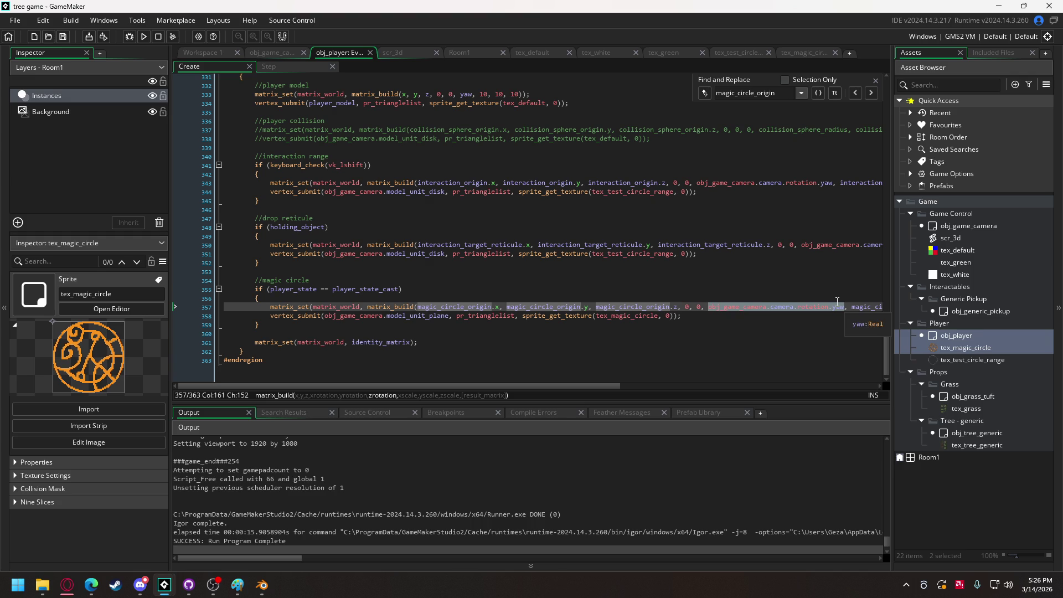
{"action": "type", "text": "current_t"}
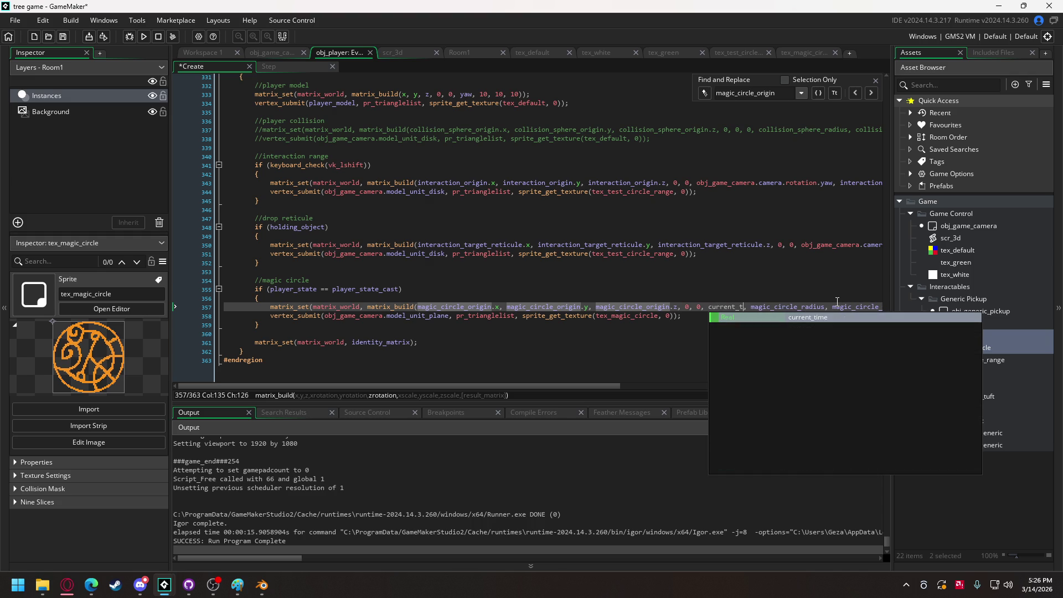
{"action": "type", "text": "ime / 1"}
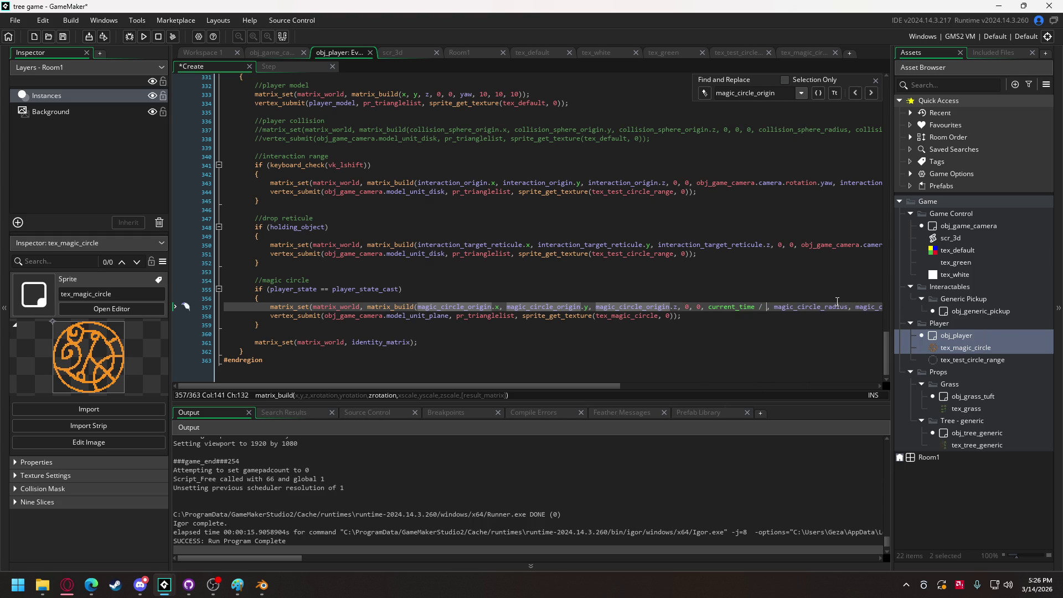
{"action": "type", "text": "0"}
{"action": "type", "text": "0"}
{"action": "left_click", "coordinate": [144, 36]}
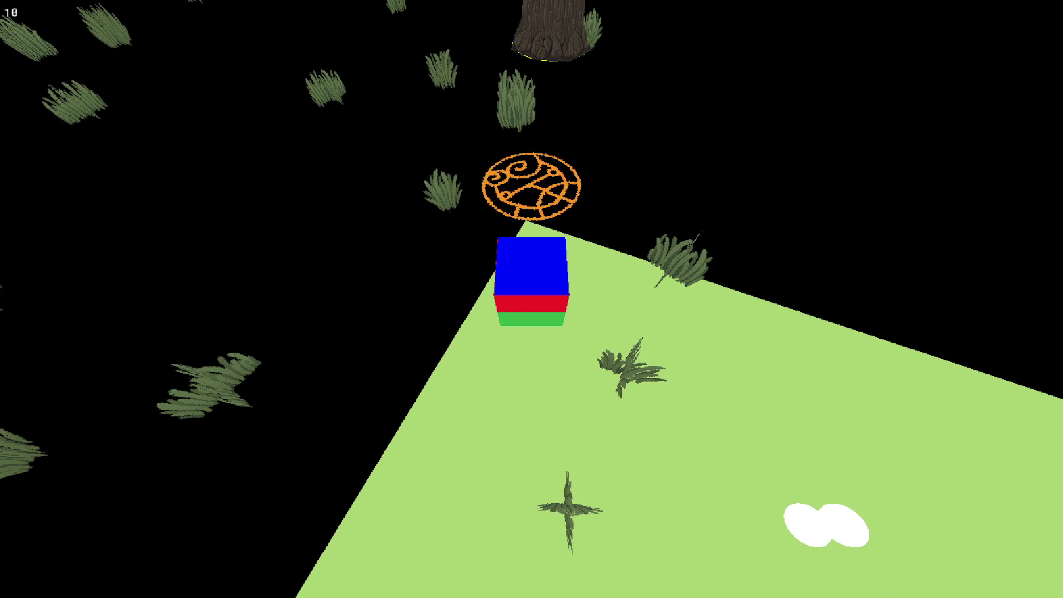
{"action": "key", "text": "Escape"}
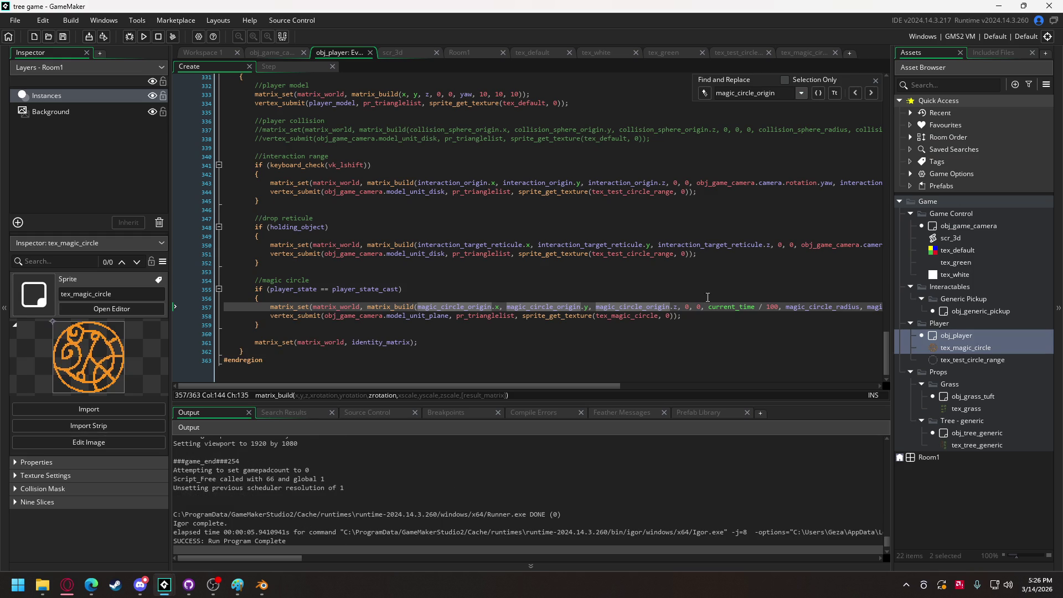
Change the spin rate to current_time / 50
{"action": "right_click", "coordinate": [774, 311]}
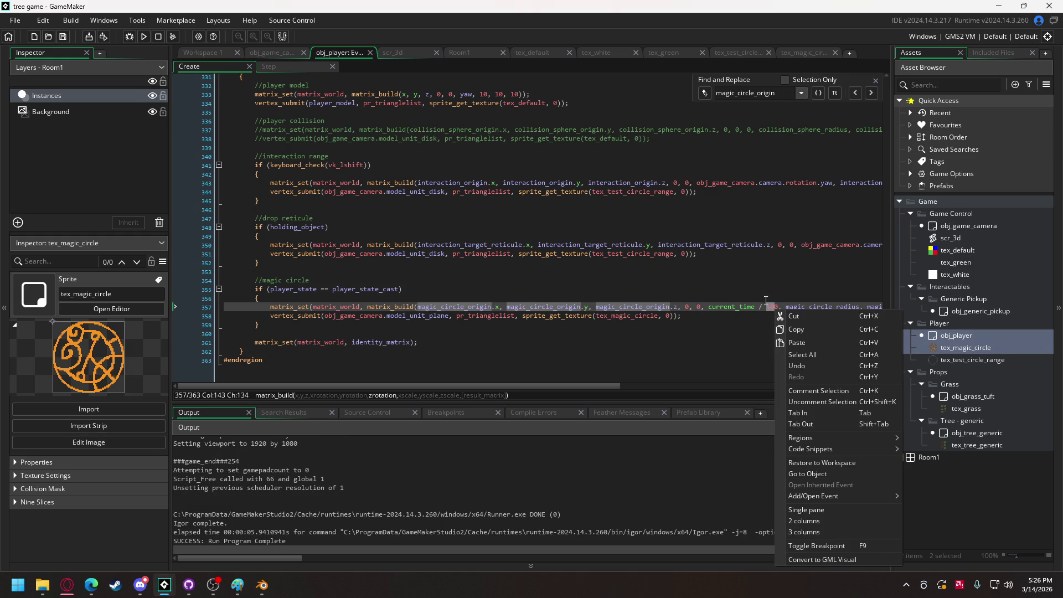
{"action": "key", "text": "Escape"}
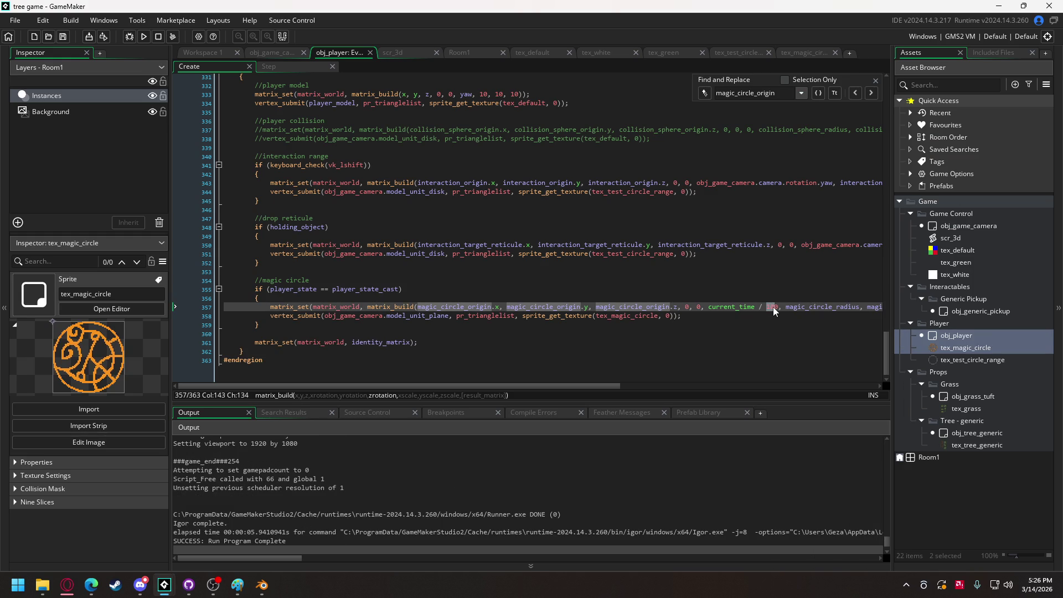
{"action": "type", "text": "5"}
{"action": "mouse_move", "coordinate": [519, 254]}
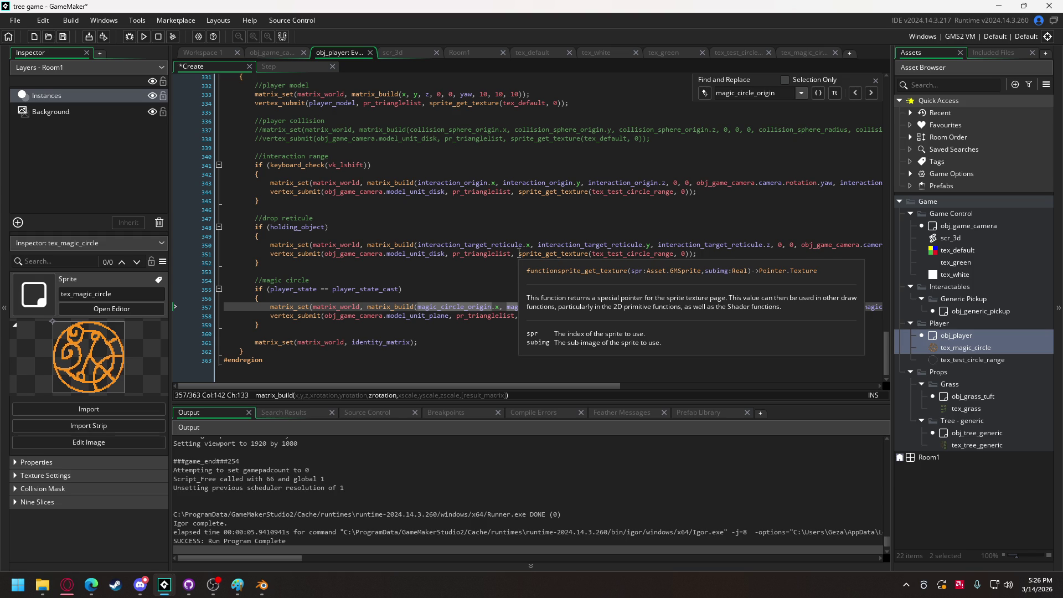
{"action": "mouse_move", "coordinate": [330, 250]}
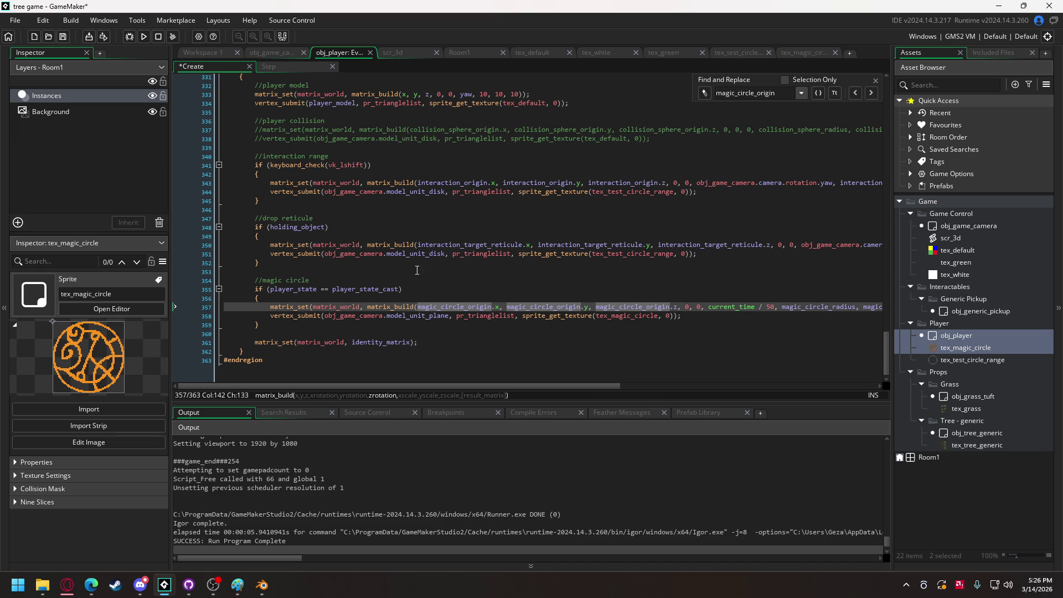
{"action": "scroll", "coordinate": [421, 249], "scroll_direction": "up", "scroll_amount": 8}
Go to line 285 where magic_circle_origin.x is calculated
{"action": "left_click", "coordinate": [464, 231]}
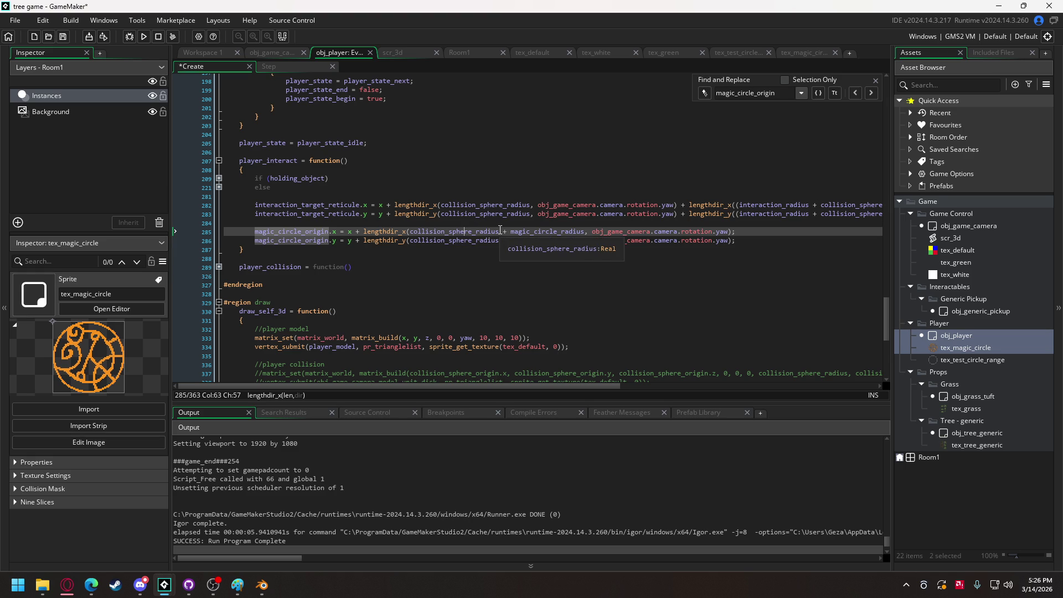
{"action": "scroll", "coordinate": [533, 244], "scroll_direction": "down", "scroll_amount": 2}
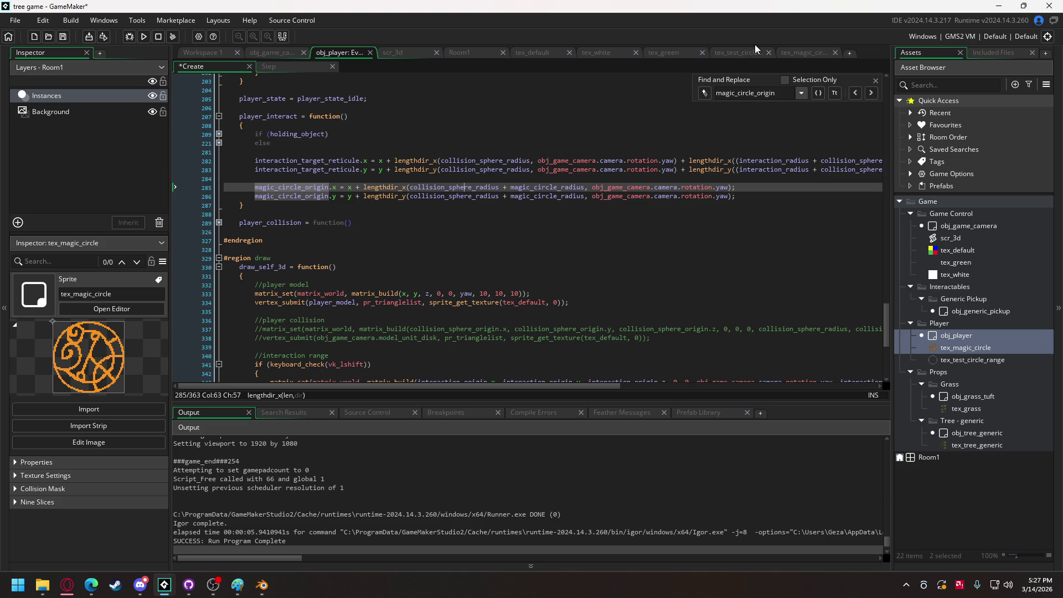
View the tex_magic_circle sprite, then test-run the game to check the spinning circle
{"action": "left_click", "coordinate": [796, 52]}
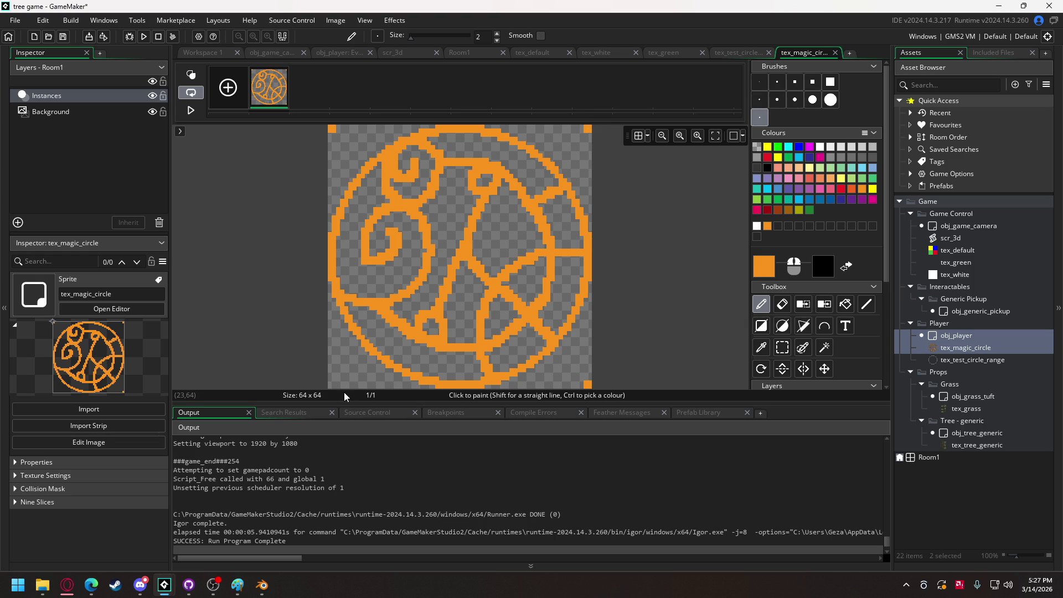
{"action": "left_click", "coordinate": [145, 40]}
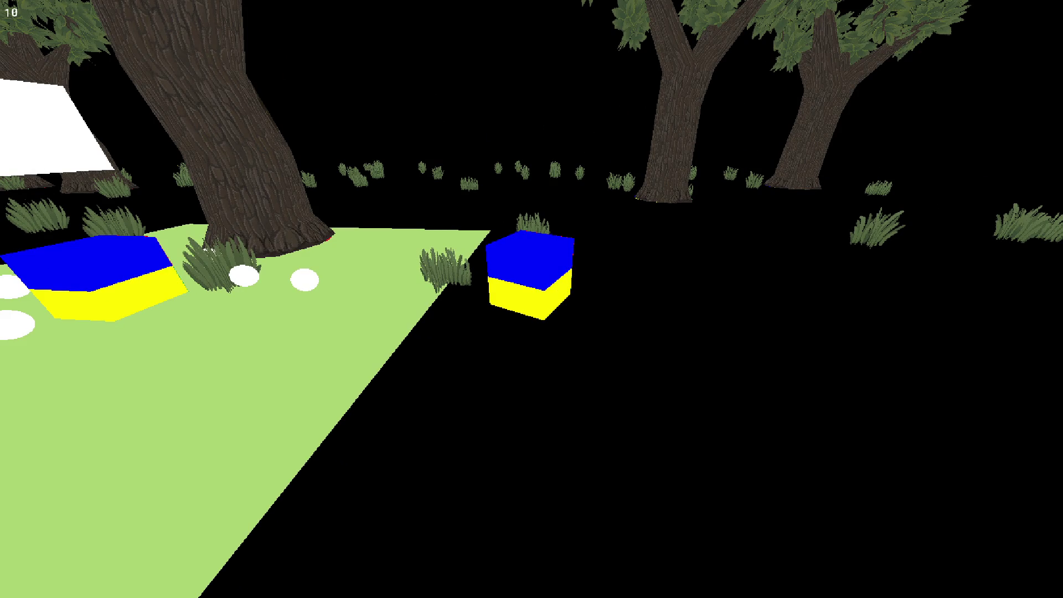
{"action": "key", "text": "Escape"}
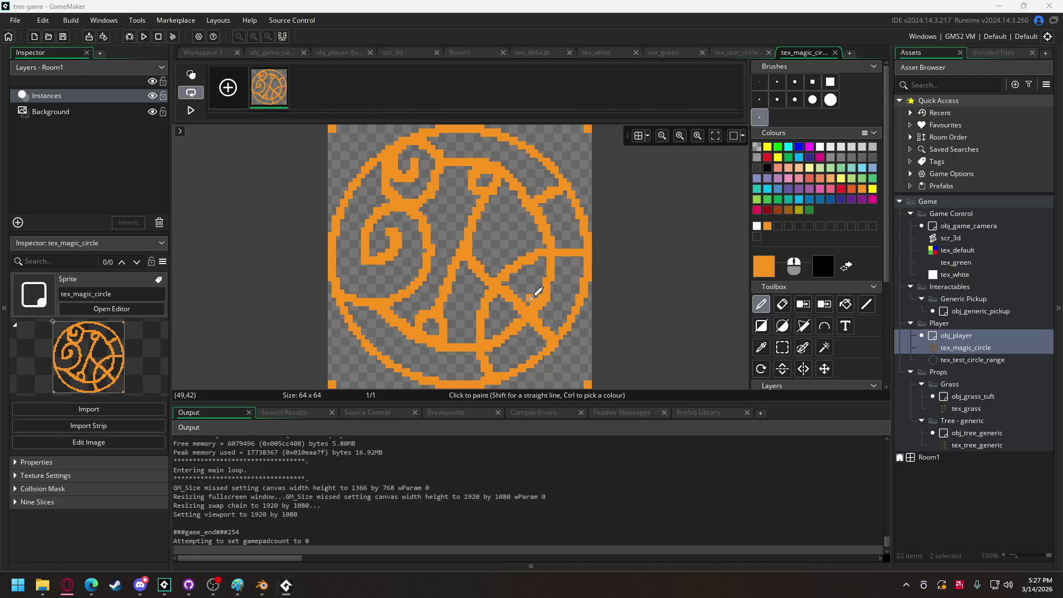
Switch between the camera and player Create code tabs, ending on obj_player
{"action": "left_click", "coordinate": [266, 53]}
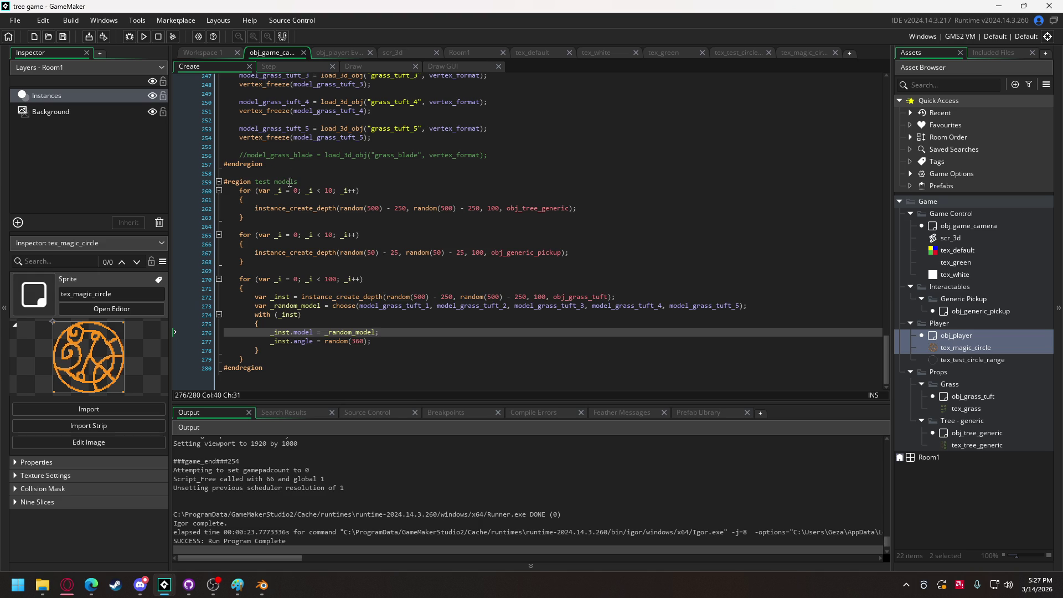
{"action": "scroll", "coordinate": [262, 75], "scroll_direction": "up", "scroll_amount": 3}
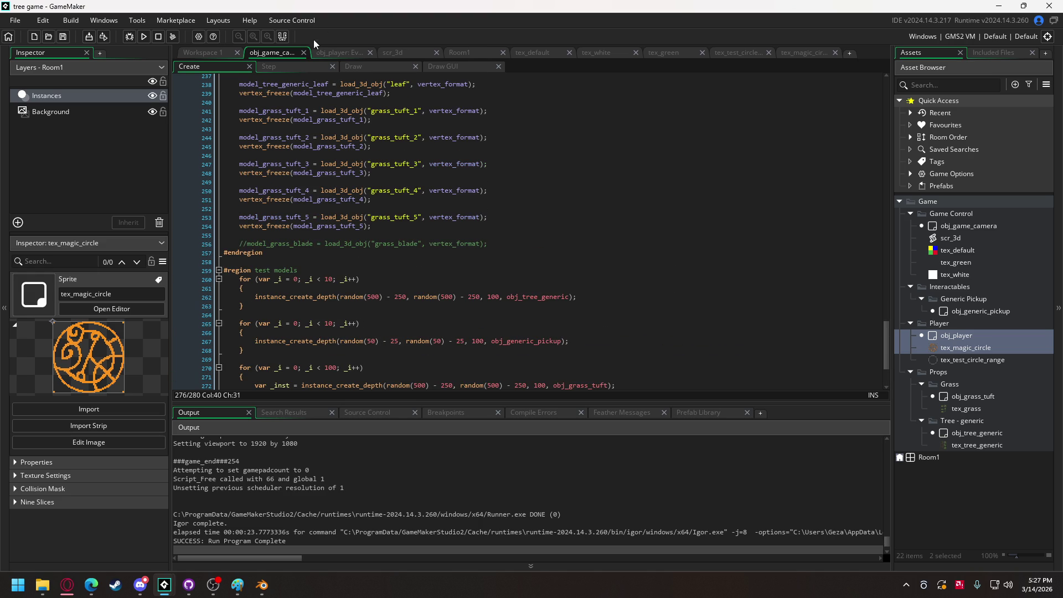
{"action": "left_click", "coordinate": [185, 52]}
{"action": "left_click", "coordinate": [266, 52]}
{"action": "left_click", "coordinate": [343, 53]}
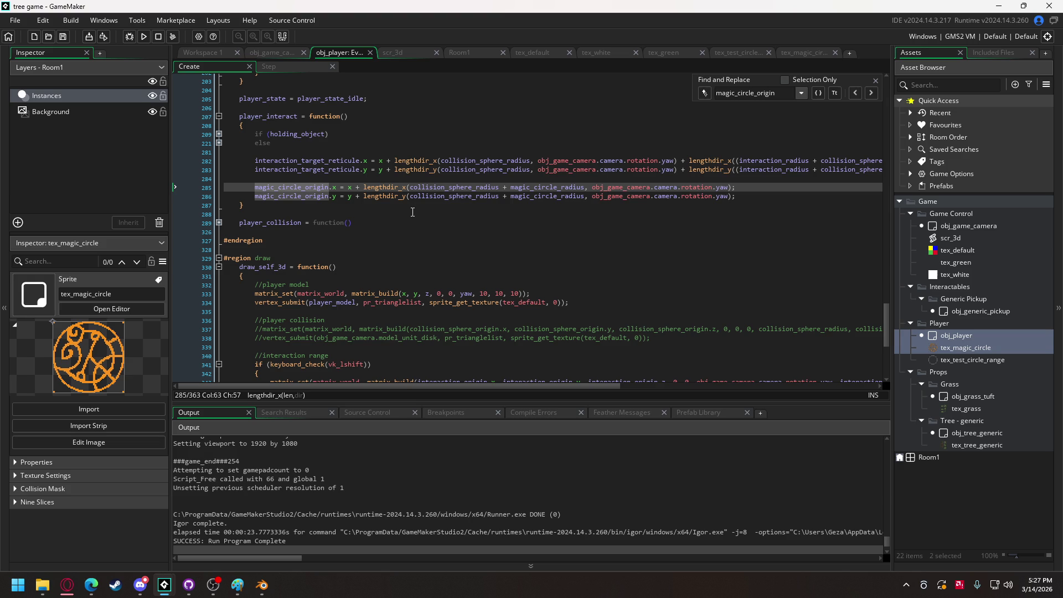
Set magic_circle_radius to interaction_radius * 2 on line 31 and test-run the game
{"action": "double_click", "coordinate": [541, 187]}
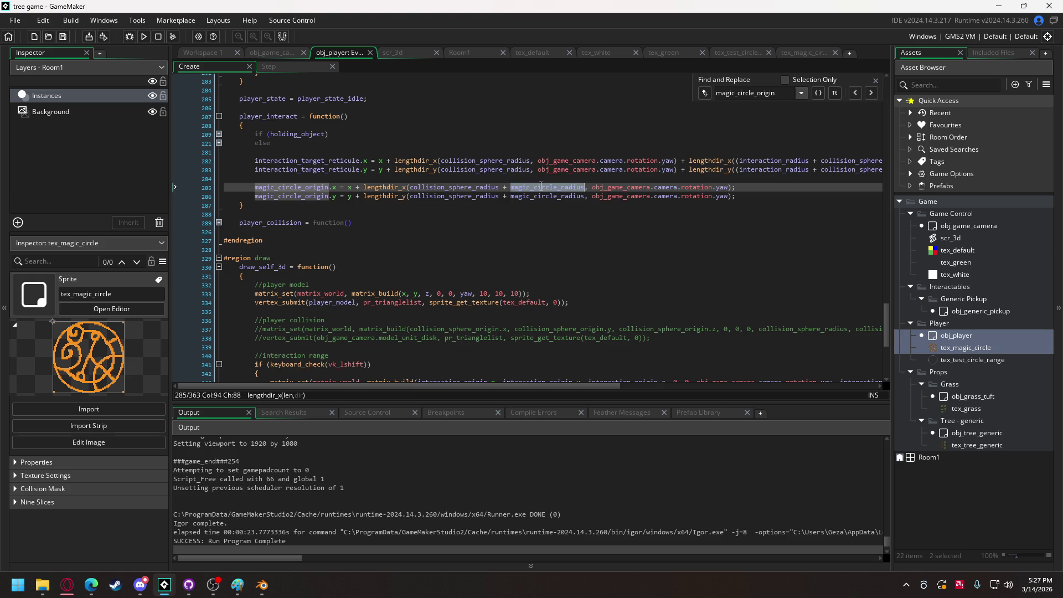
{"action": "left_click_drag", "start_coordinate": [886, 315], "coordinate": [875, 113]}
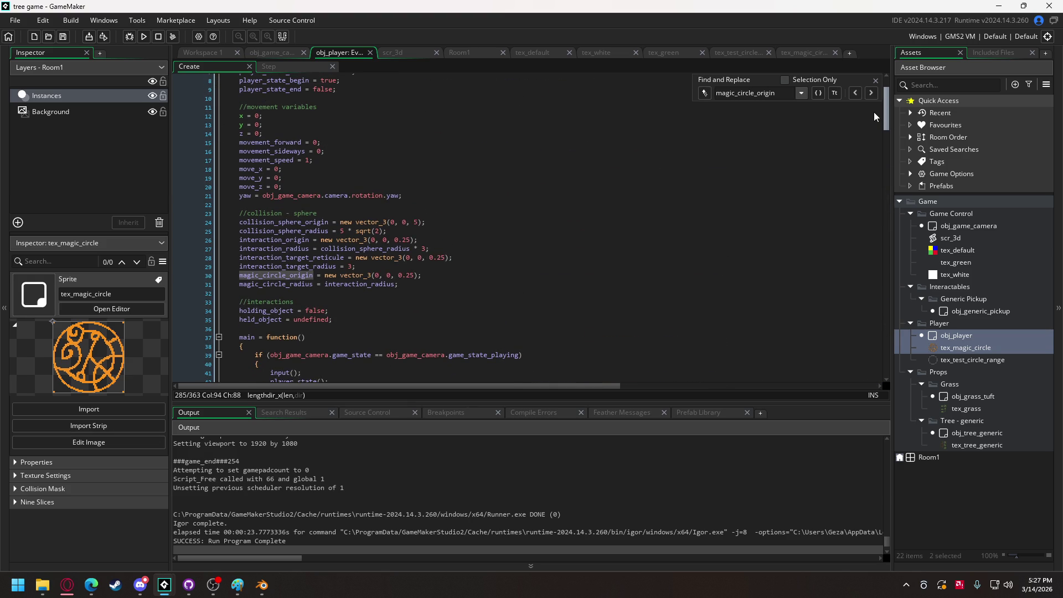
{"action": "left_click", "coordinate": [398, 284]}
{"action": "type", "text": "* 2"}
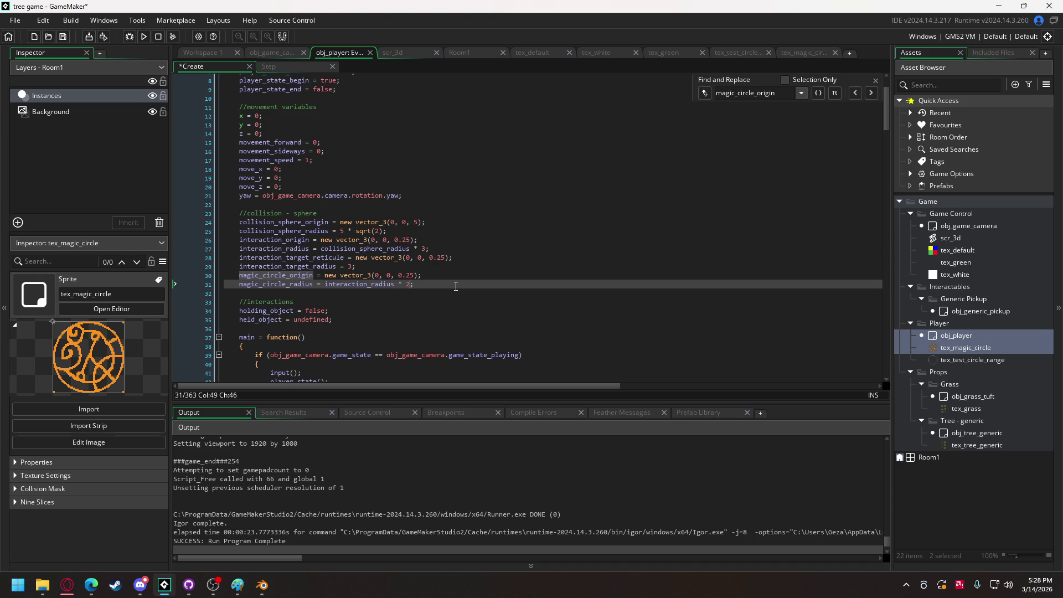
{"action": "left_click", "coordinate": [134, 35]}
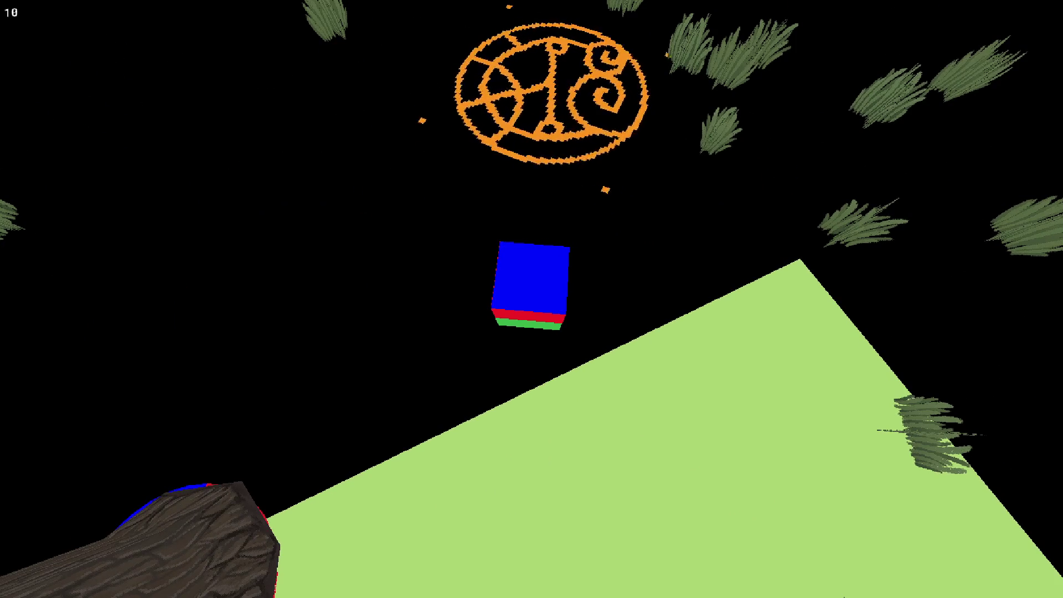
{"action": "key", "text": "Escape"}
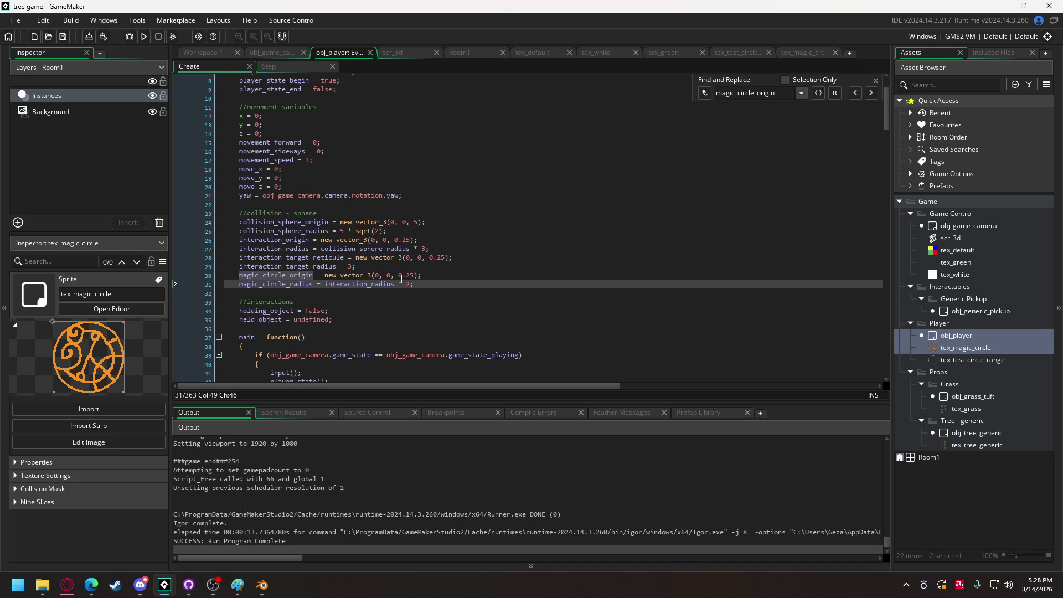
Change both origin offset lines to use magic_circle_radius / 2, then test-run the game
{"action": "mouse_move", "coordinate": [884, 124]}
{"action": "left_mouse_down"}
{"action": "mouse_move", "coordinate": [875, 351]}
{"action": "mouse_move", "coordinate": [876, 335]}
{"action": "left_mouse_up"}
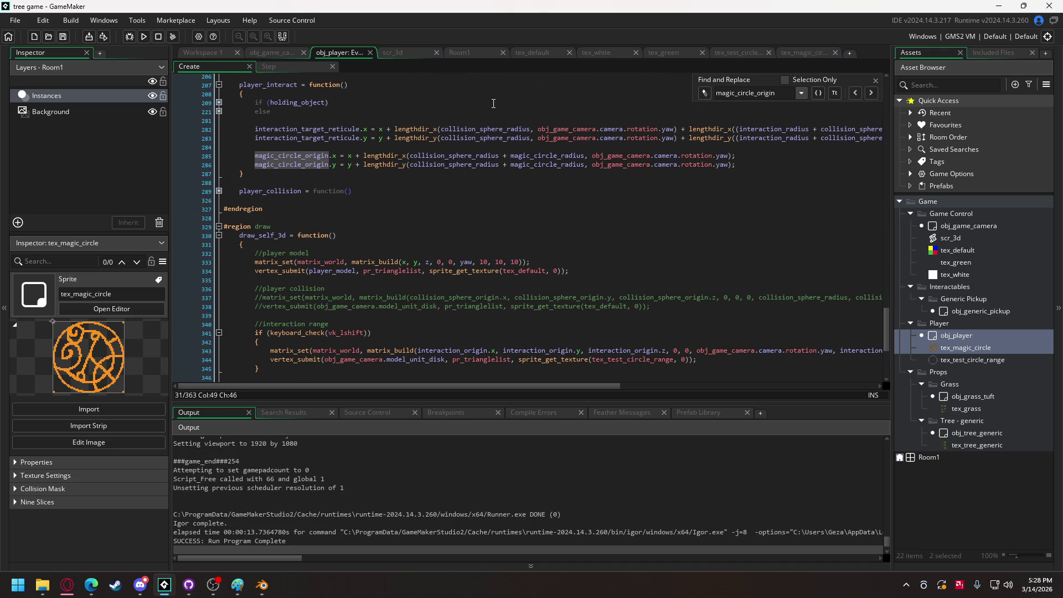
{"action": "left_click", "coordinate": [587, 155]}
{"action": "left_click", "coordinate": [586, 164]}
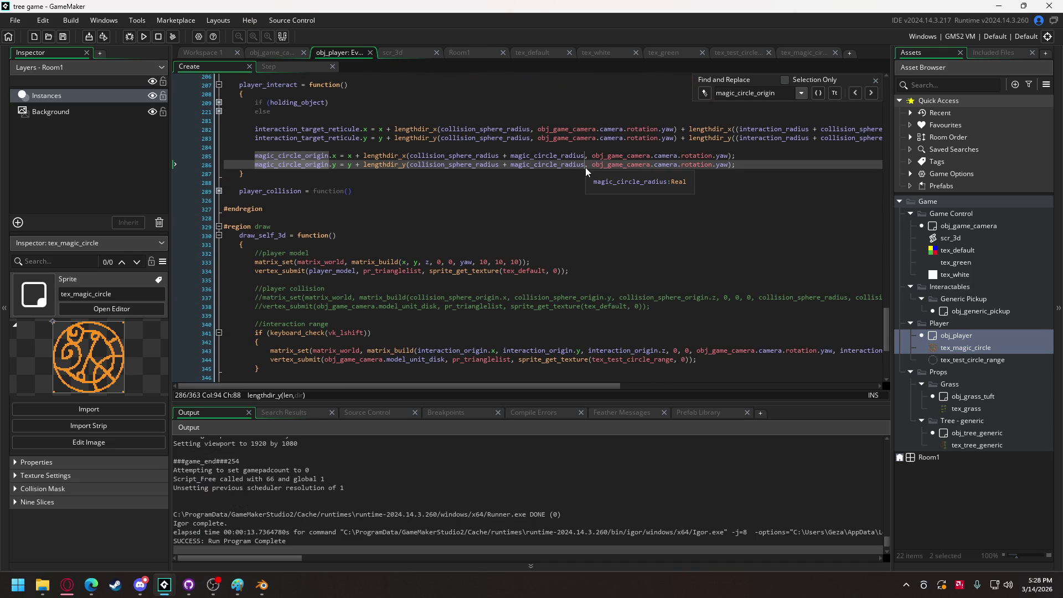
{"action": "type", "text": "/ 2"}
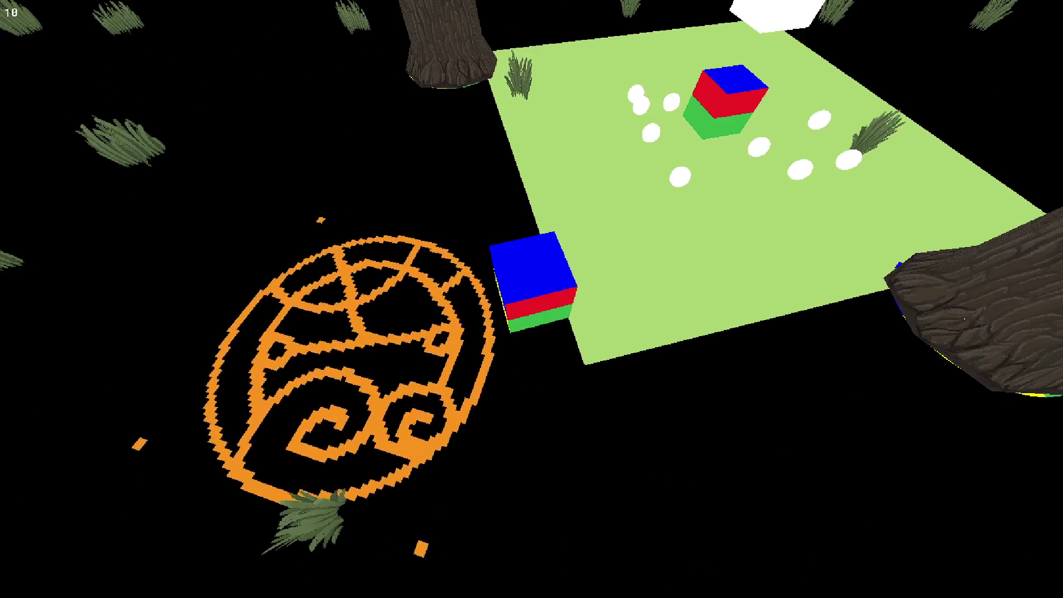
{"action": "key", "text": "Escape"}
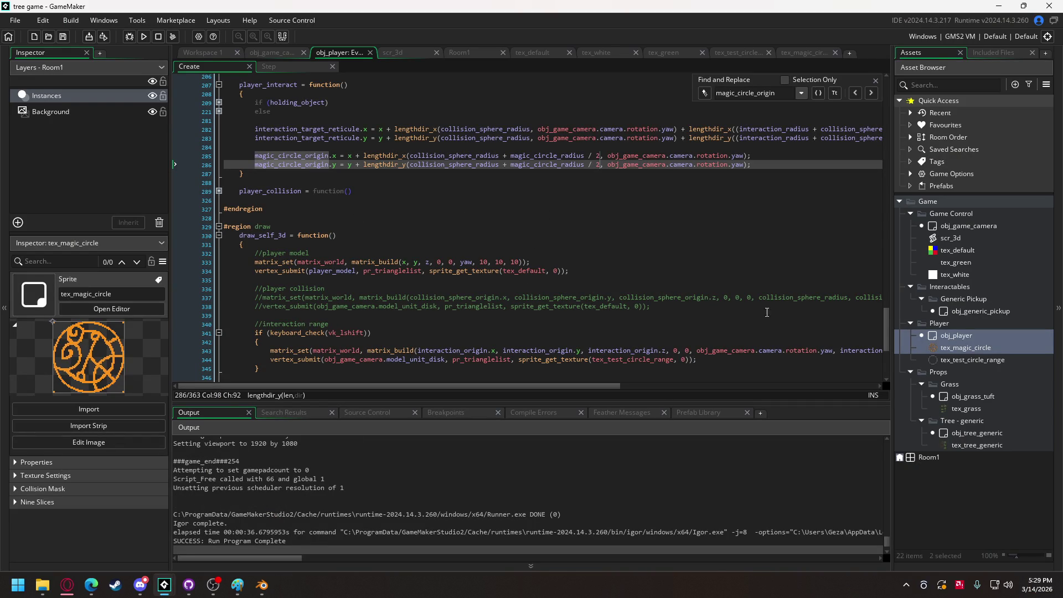
Paste yaw = obj_game_camera.camera.rotation.yaw above the cast state's mouse-release check, then test-run the game
{"action": "mouse_move", "coordinate": [884, 322]}
{"action": "left_mouse_down"}
{"action": "mouse_move", "coordinate": [850, 208]}
{"action": "mouse_move", "coordinate": [848, 220]}
{"action": "left_mouse_up"}
{"action": "left_click_drag", "start_coordinate": [417, 246], "coordinate": [252, 246]}
{"action": "key", "text": "ctrl+c"}
{"action": "scroll", "coordinate": [365, 272], "scroll_direction": "down", "scroll_amount": 1}
{"action": "scroll", "coordinate": [365, 273], "scroll_direction": "down", "scroll_amount": 10}
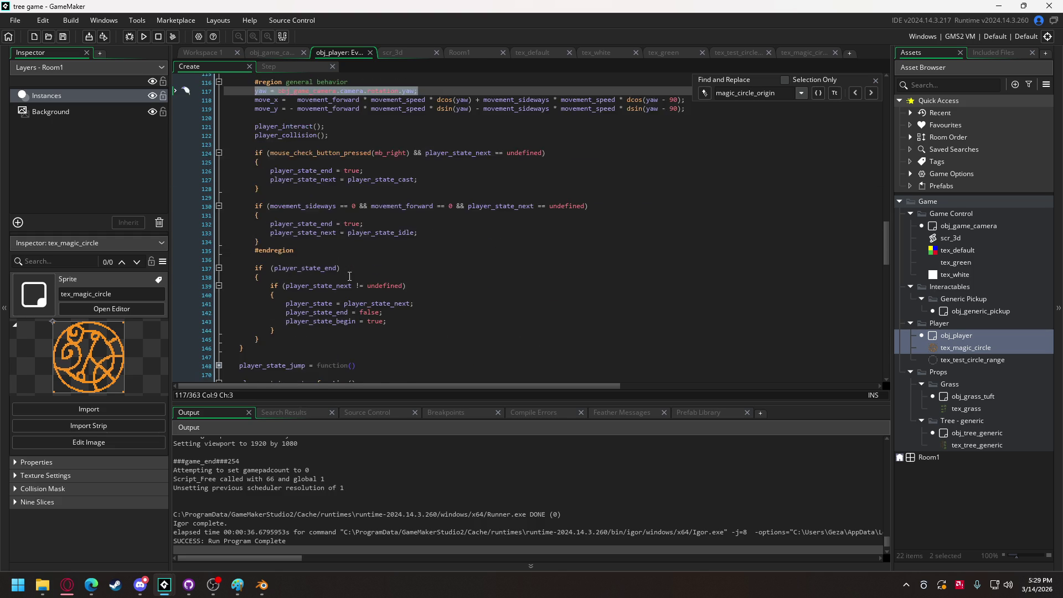
{"action": "scroll", "coordinate": [331, 276], "scroll_direction": "down", "scroll_amount": 2}
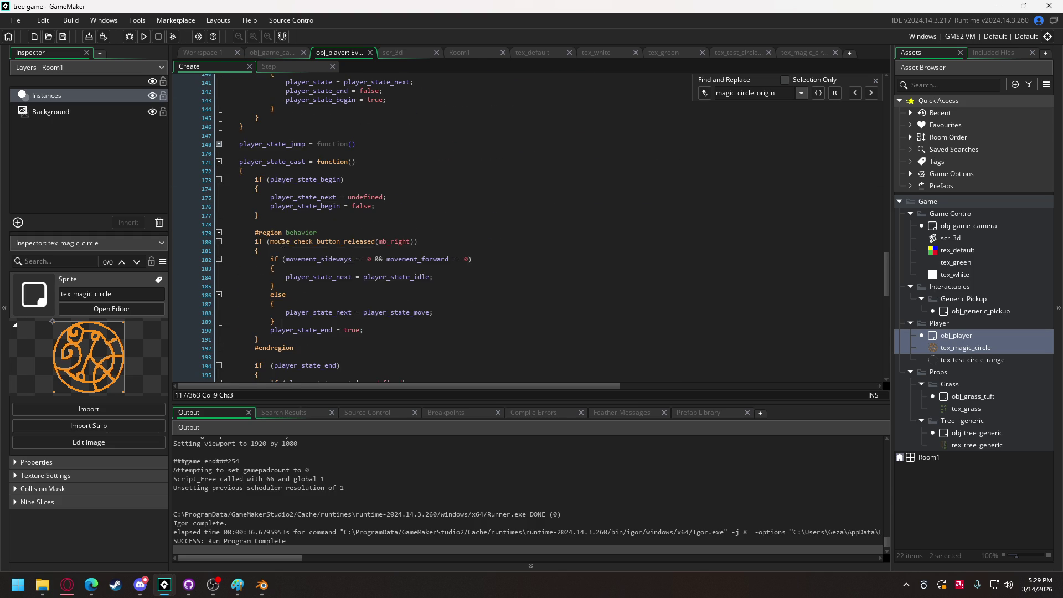
{"action": "left_click", "coordinate": [329, 239]}
{"action": "key", "text": "Home"}
{"action": "key", "text": "Return"}
{"action": "key", "text": "Up"}
{"action": "key", "text": "ctrl+v"}
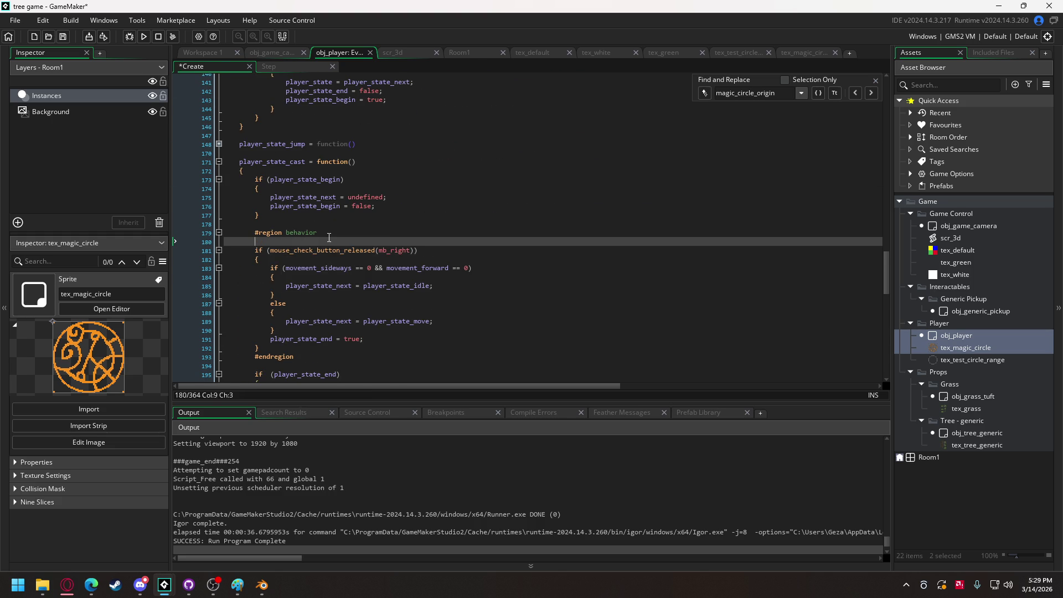
{"action": "key", "text": "Return"}
{"action": "left_click", "coordinate": [145, 37]}
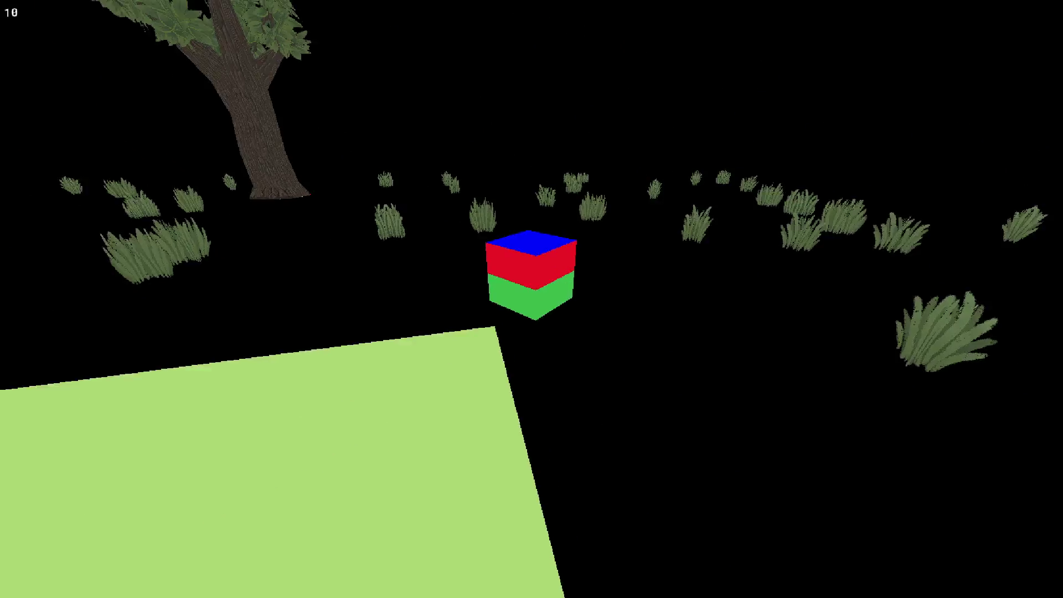
{"action": "key", "text": "Escape"}
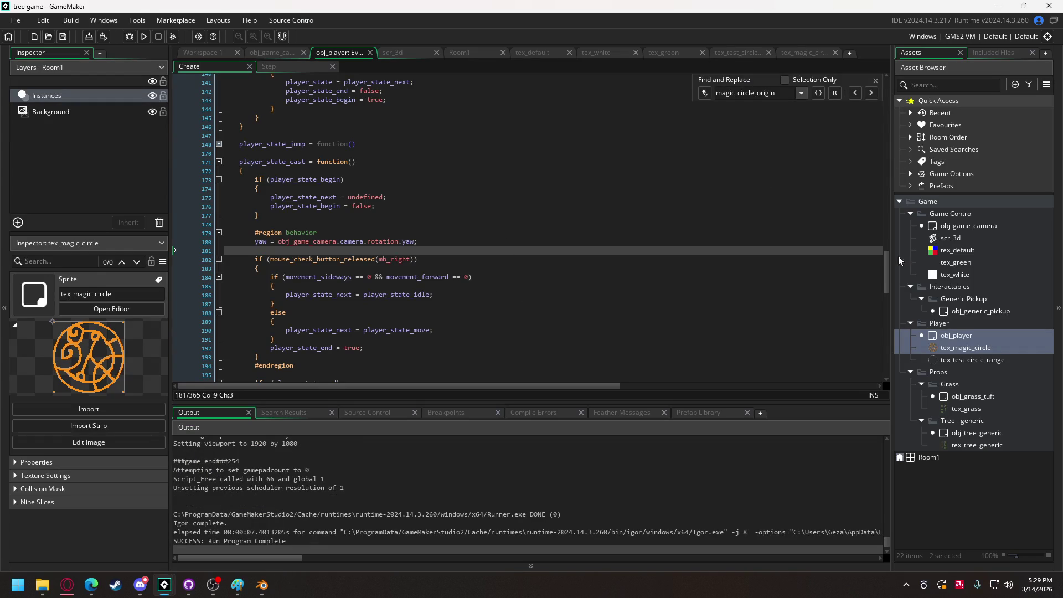
Restore the player_interact(); call in the cast behaviour and check its yaw variable
{"action": "left_click_drag", "start_coordinate": [887, 272], "coordinate": [885, 321]}
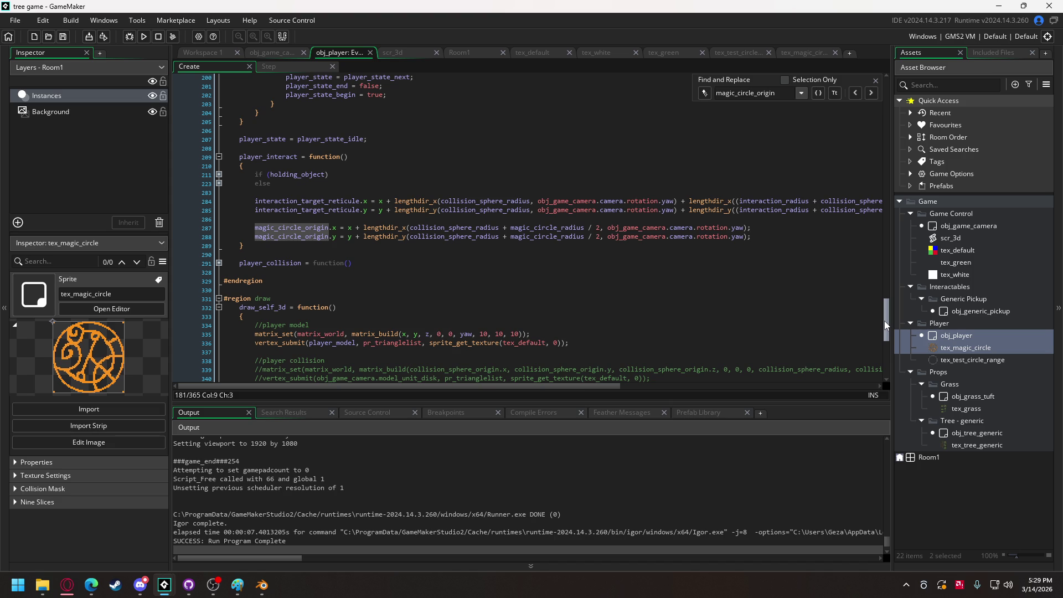
{"action": "key", "text": "ctrl+z"}
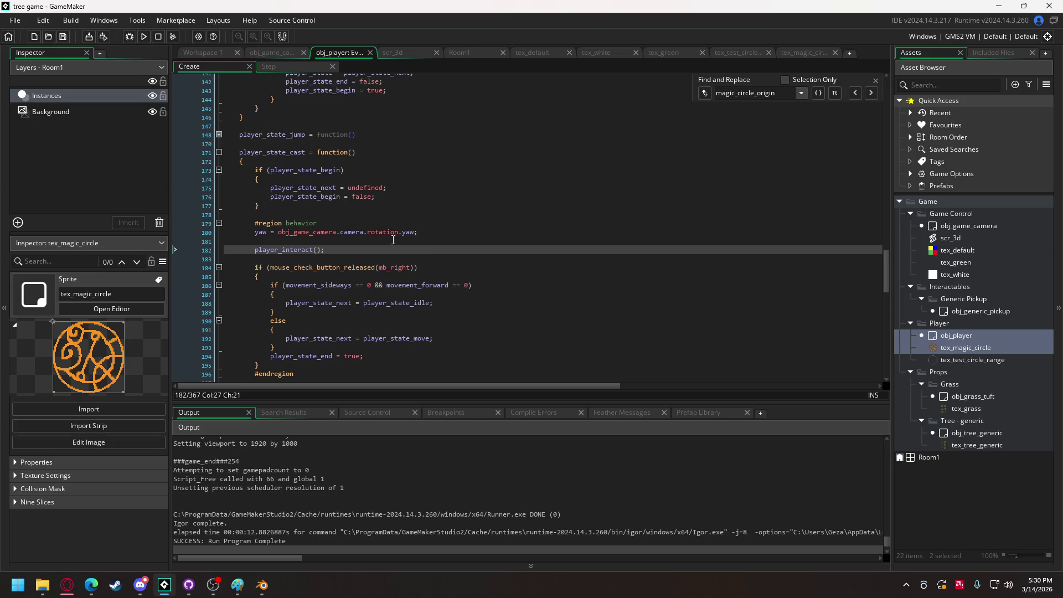
{"action": "left_click", "coordinate": [265, 232]}
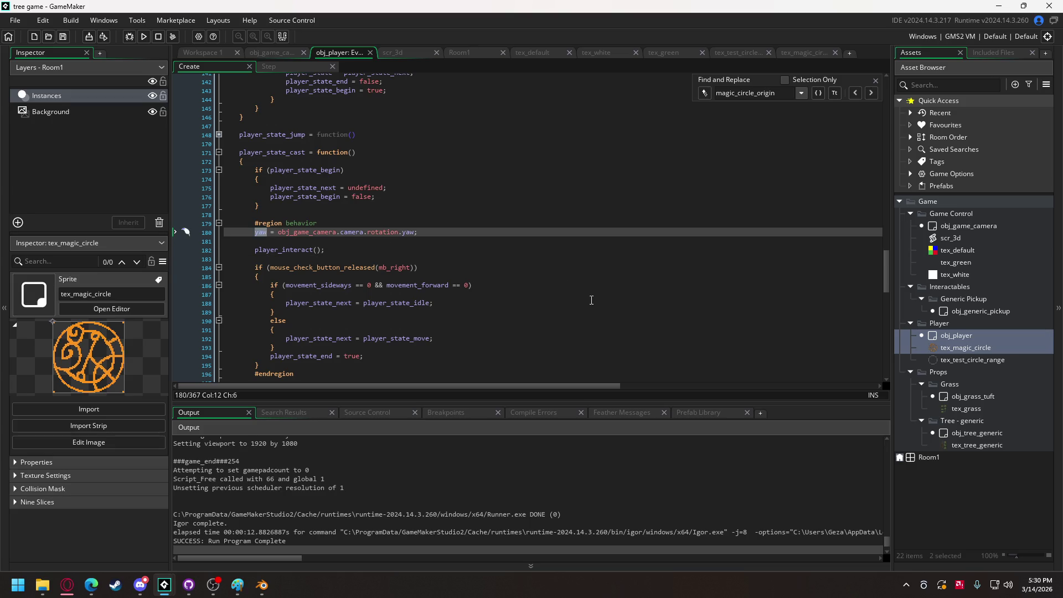
Make the magic circle's matrix_build rotation yaw + current_time / 50, then test-run the game
{"action": "scroll", "coordinate": [592, 300], "scroll_direction": "down", "scroll_amount": 20}
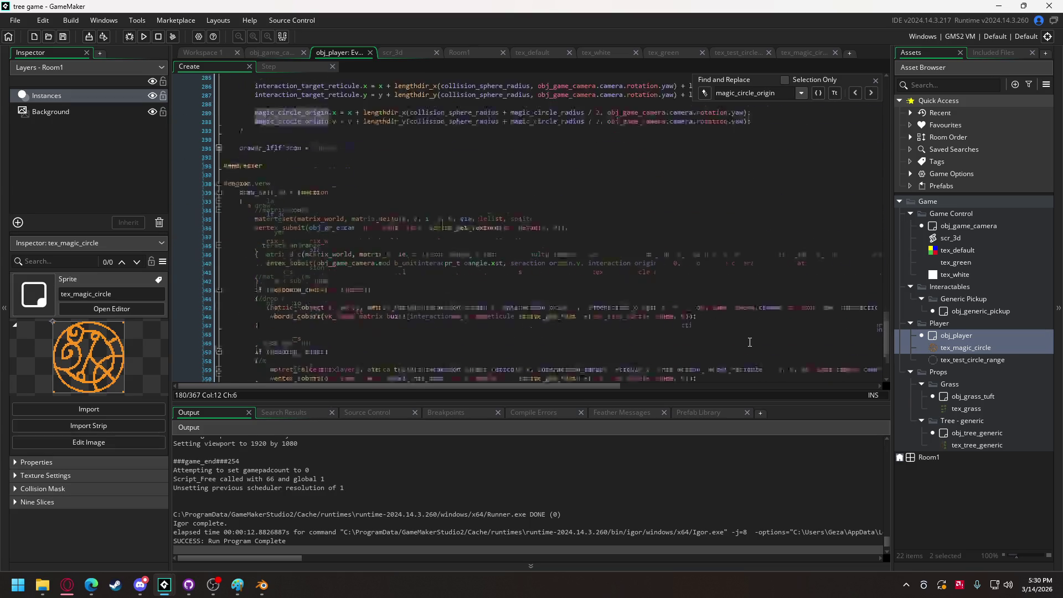
{"action": "scroll", "coordinate": [750, 343], "scroll_direction": "down", "scroll_amount": 5}
{"action": "left_click", "coordinate": [728, 298]}
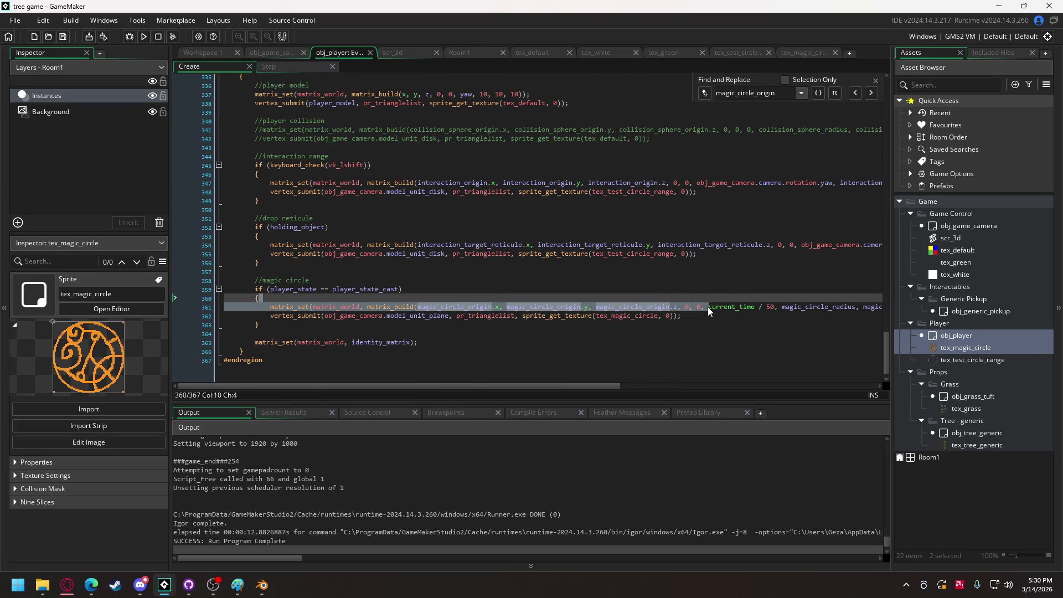
{"action": "left_click", "coordinate": [735, 306]}
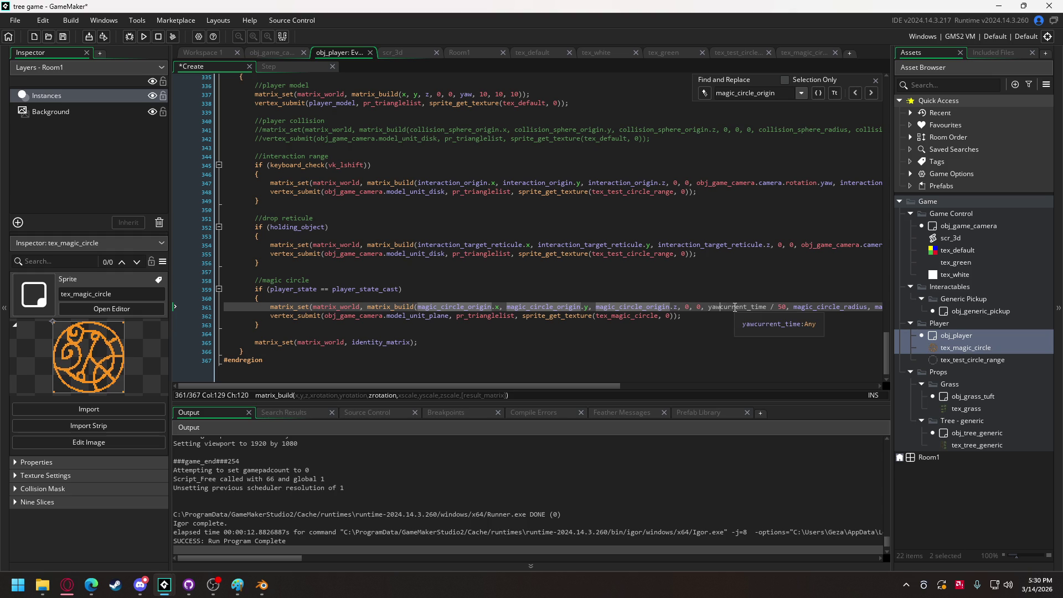
{"action": "type", "text": "yaw +"}
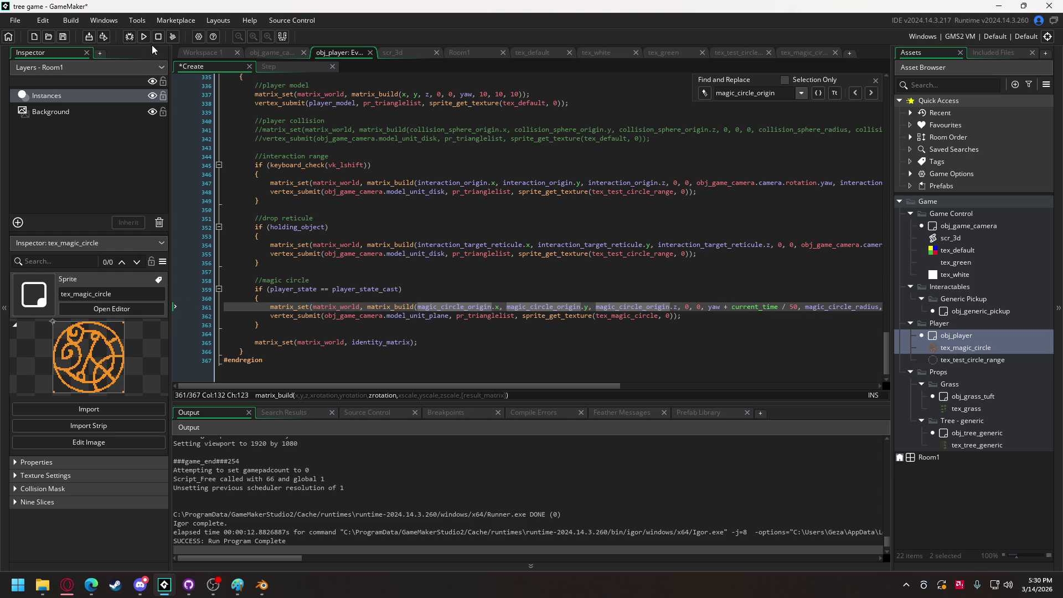
{"action": "left_click", "coordinate": [144, 34]}
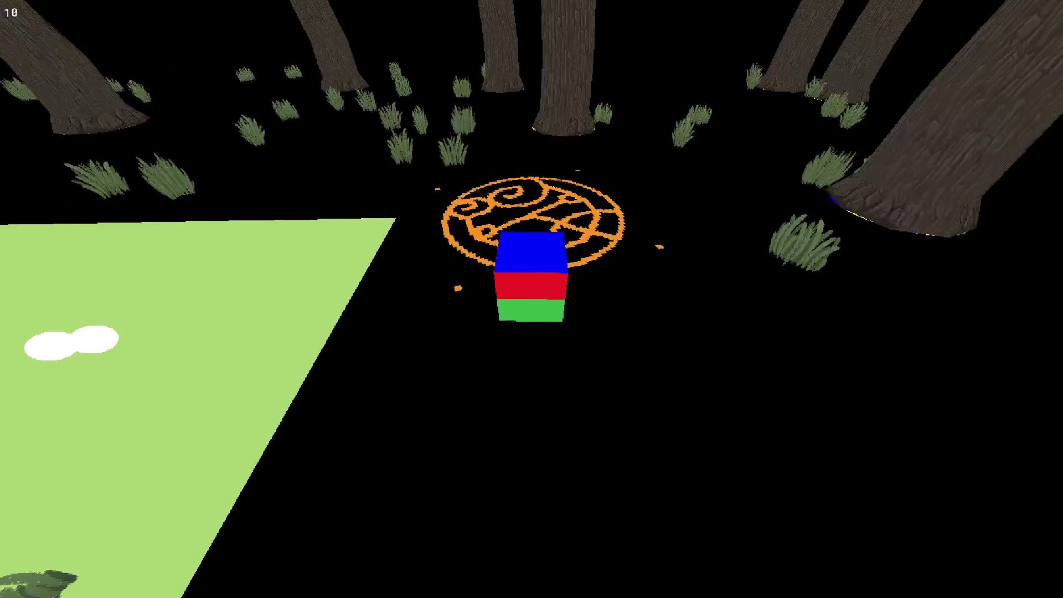
{"action": "mouse_move", "coordinate": [531, 299]}
{"action": "left_mouse_down"}
{"action": "mouse_move", "coordinate": [498, 233]}
{"action": "mouse_move", "coordinate": [471, 299]}
{"action": "mouse_move", "coordinate": [294, 280]}
{"action": "left_mouse_up"}
{"action": "key", "text": "Escape"}
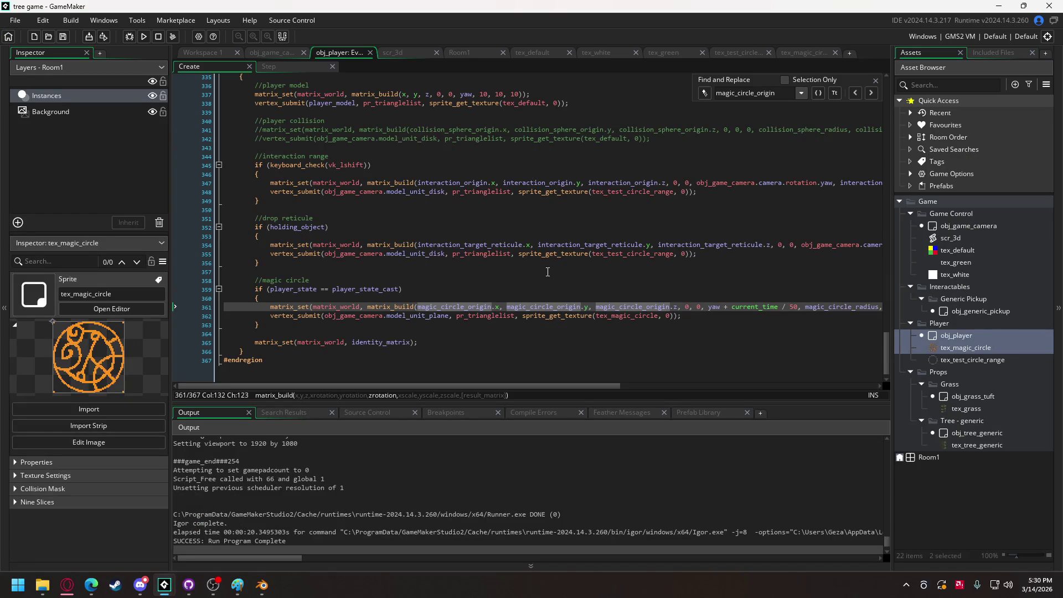
On both magic_circle_origin lines, open a parenthesis before collision_sphere_radius + magic_circle_radius / 2
{"action": "scroll", "coordinate": [517, 328], "scroll_direction": "up", "scroll_amount": 20}
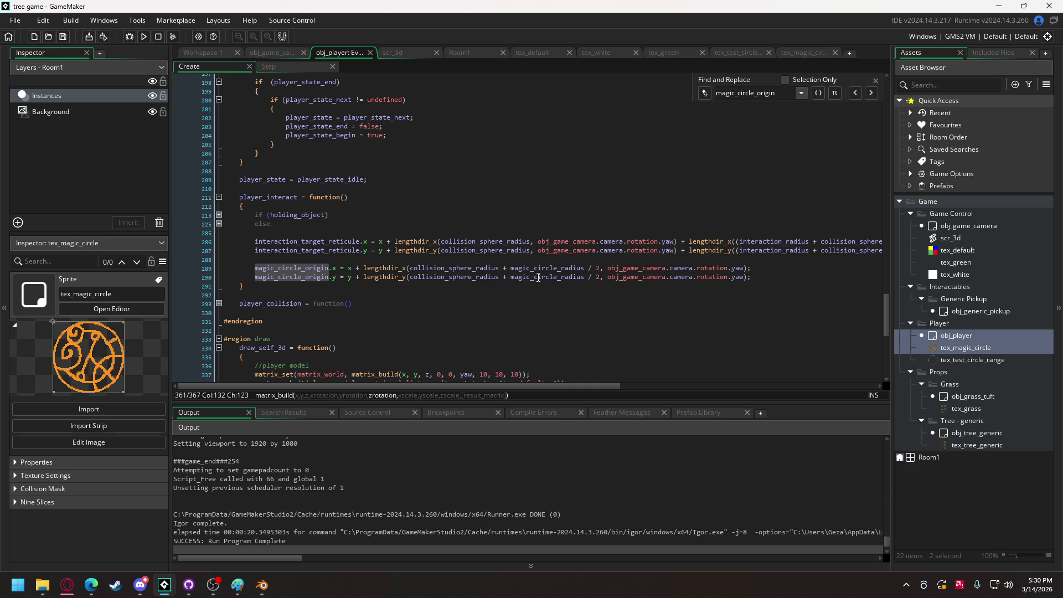
{"action": "left_click", "coordinate": [414, 270]}
{"action": "right_click", "coordinate": [414, 270]}
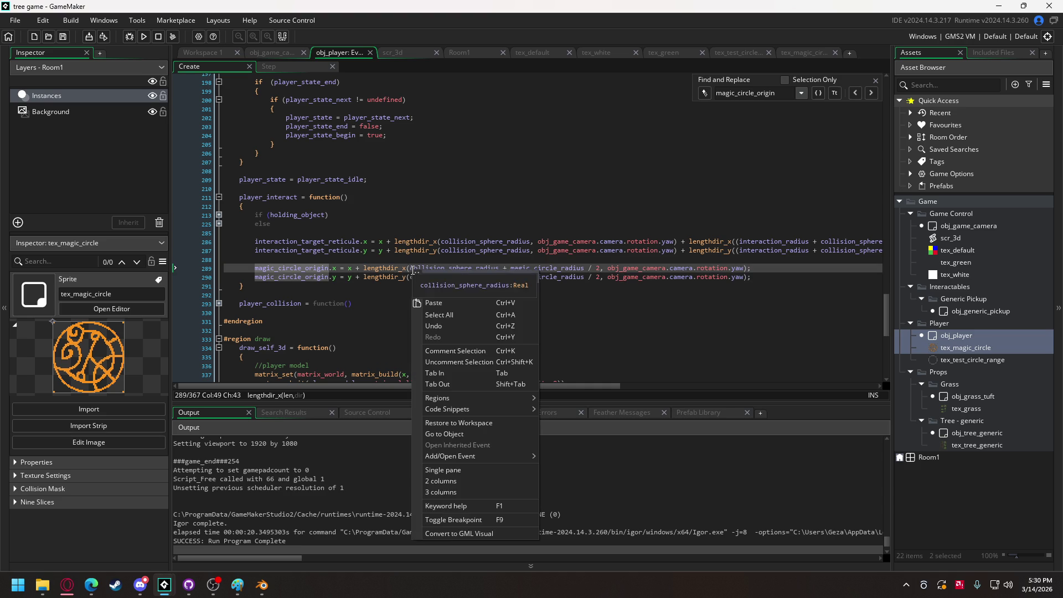
{"action": "key", "text": "Escape"}
{"action": "left_click", "coordinate": [413, 278]}
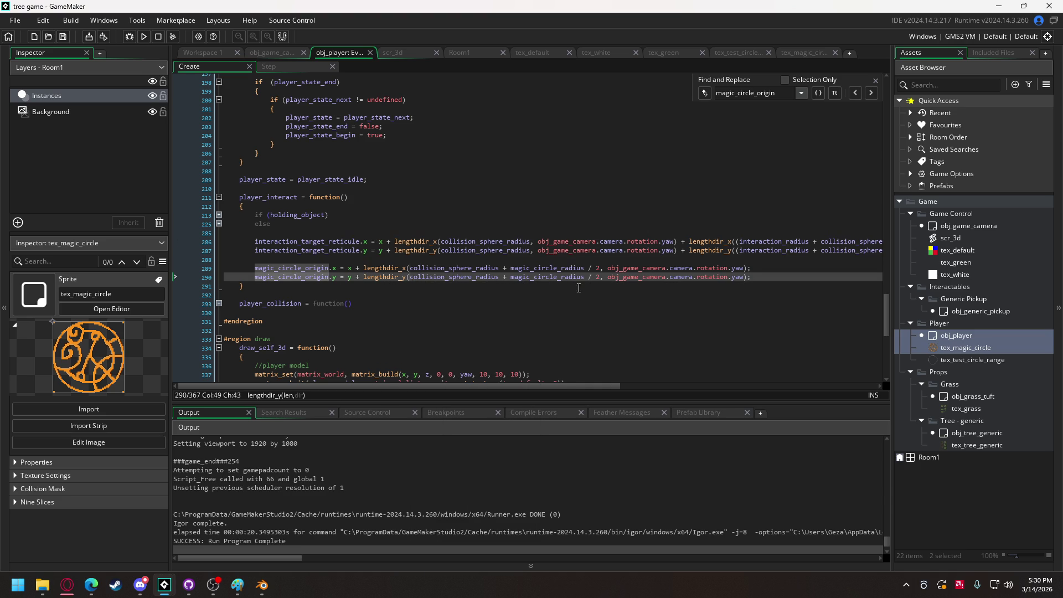
{"action": "type", "text": "("}
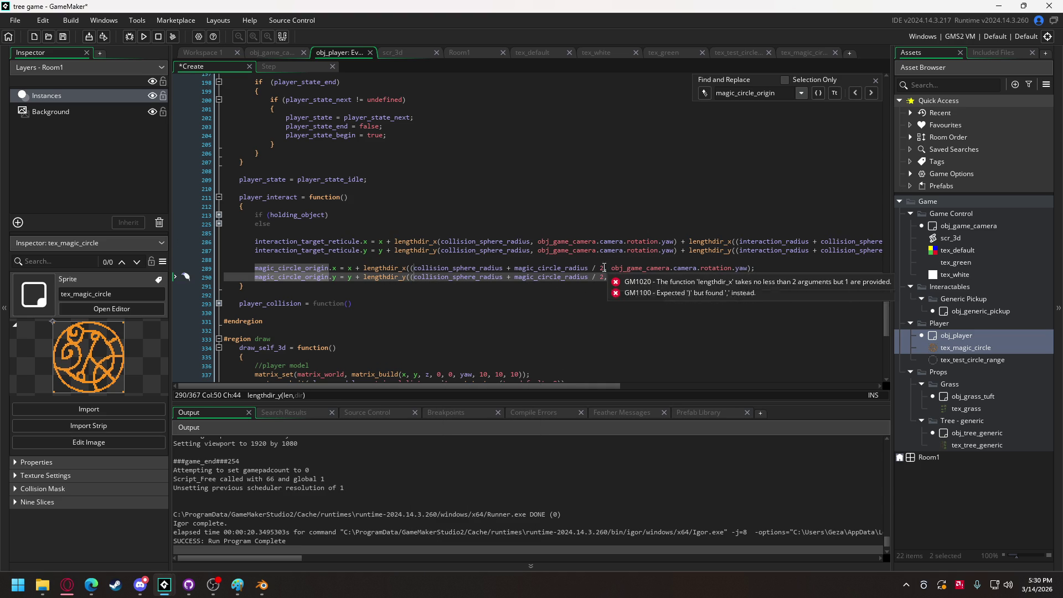
{"action": "left_click", "coordinate": [604, 277]}
{"action": "type", "text": ")"}
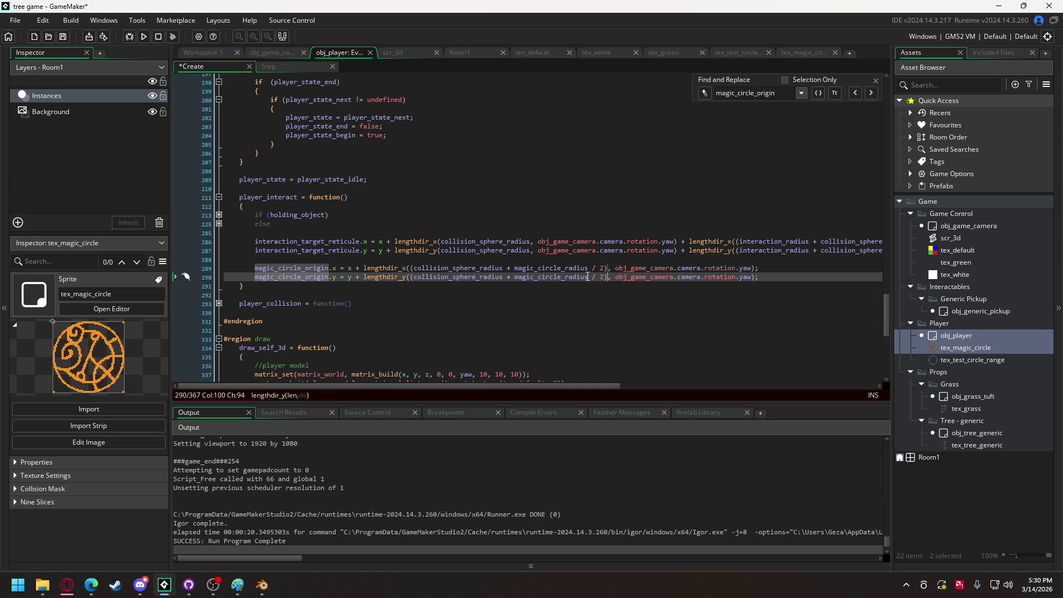
{"action": "left_click", "coordinate": [605, 268], "text": "alt"}
Close the grouping and multiply it by (90 - obj_game_camera.camera.rotation.pitch)
{"action": "type", "text": ")"}
{"action": "type", "text": " * "}
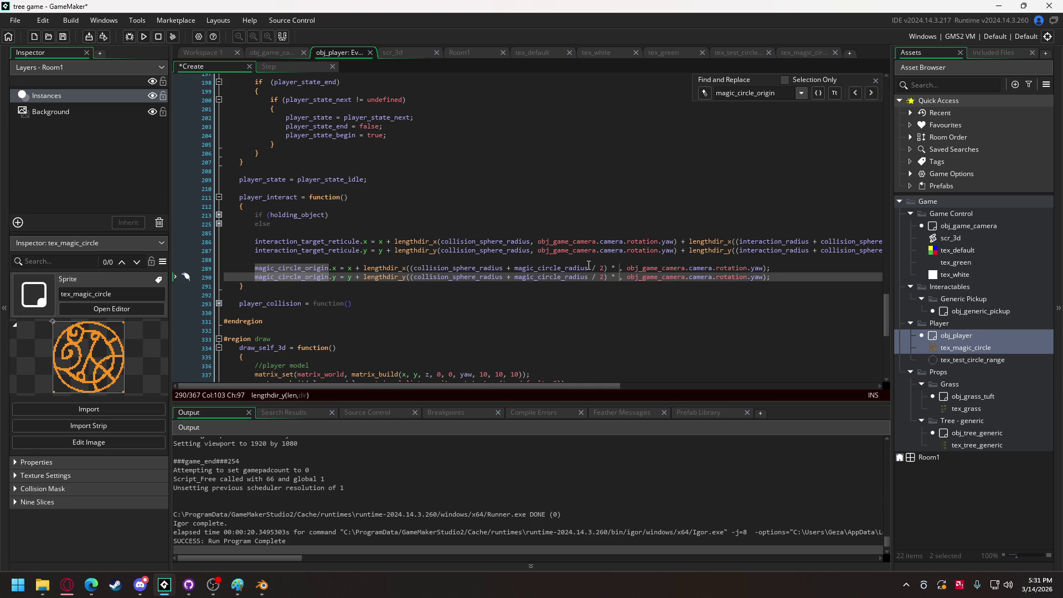
{"action": "type", "text": "obj_"}
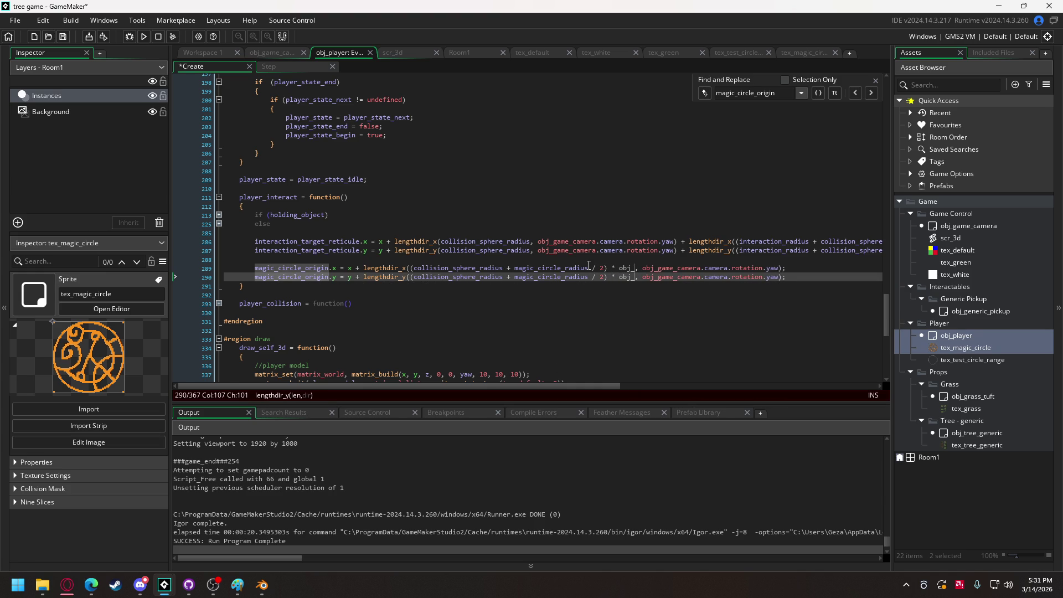
{"action": "key", "text": "BackSpace"}
{"action": "key", "text": "BackSpace"}
{"action": "key", "text": "BackSpace"}
{"action": "type", "text": "()"}
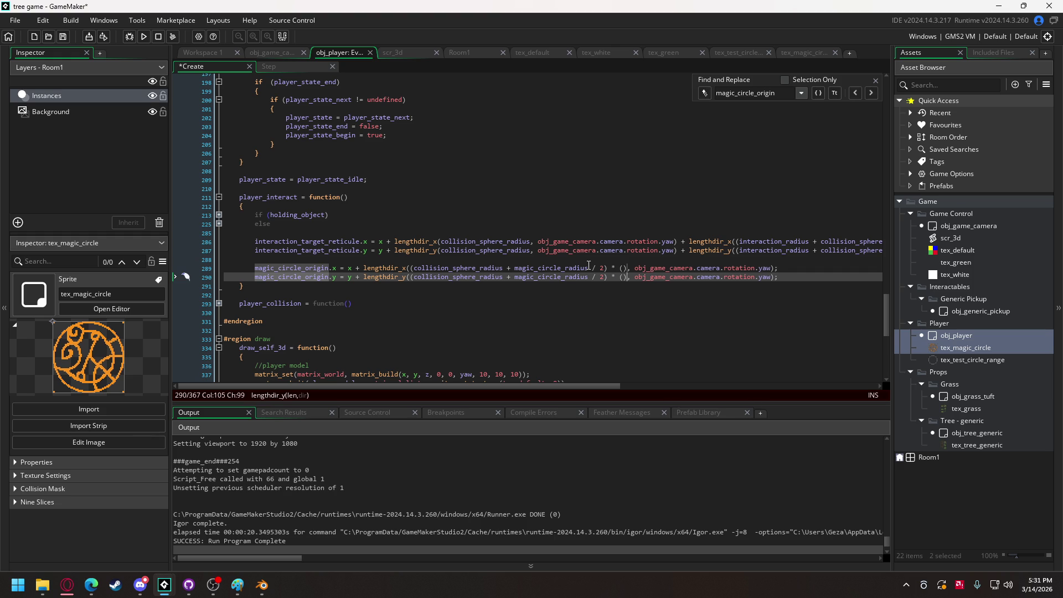
{"action": "key", "text": "Left"}
{"action": "type", "text": "90 - "}
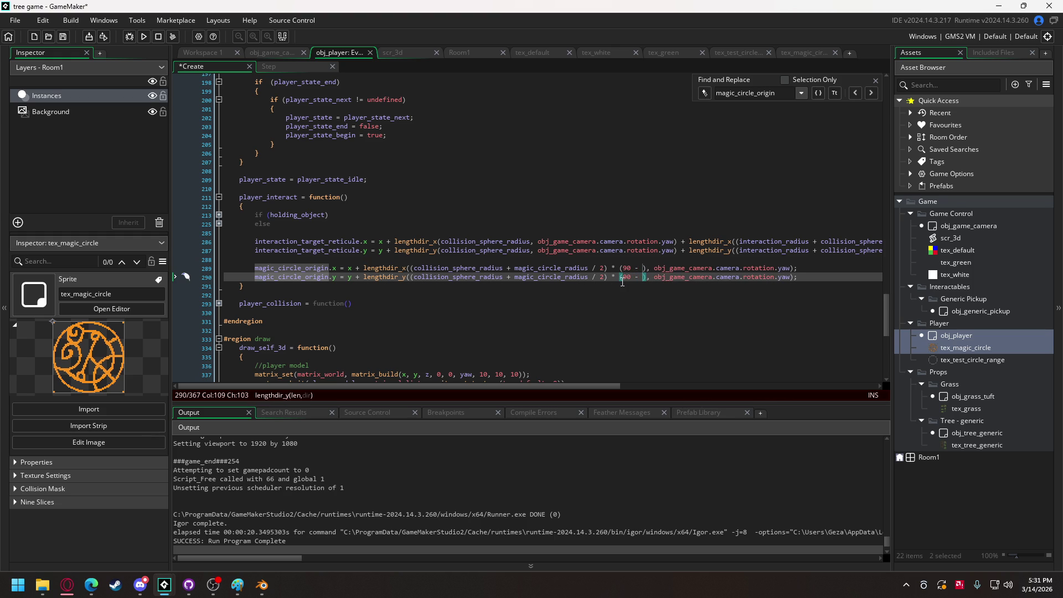
{"action": "type", "text": "obj"}
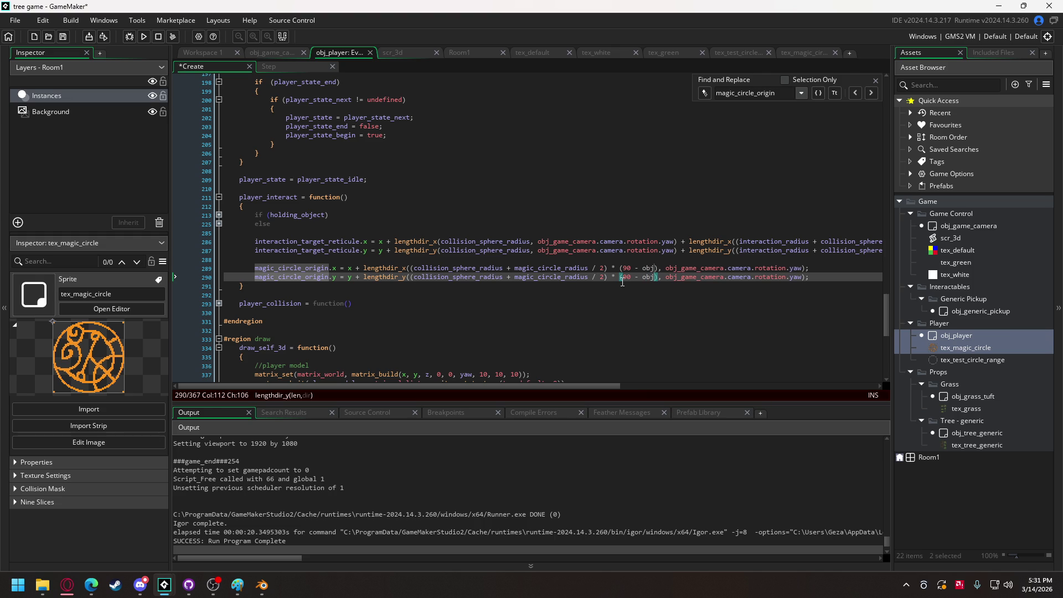
{"action": "type", "text": "_game_came"}
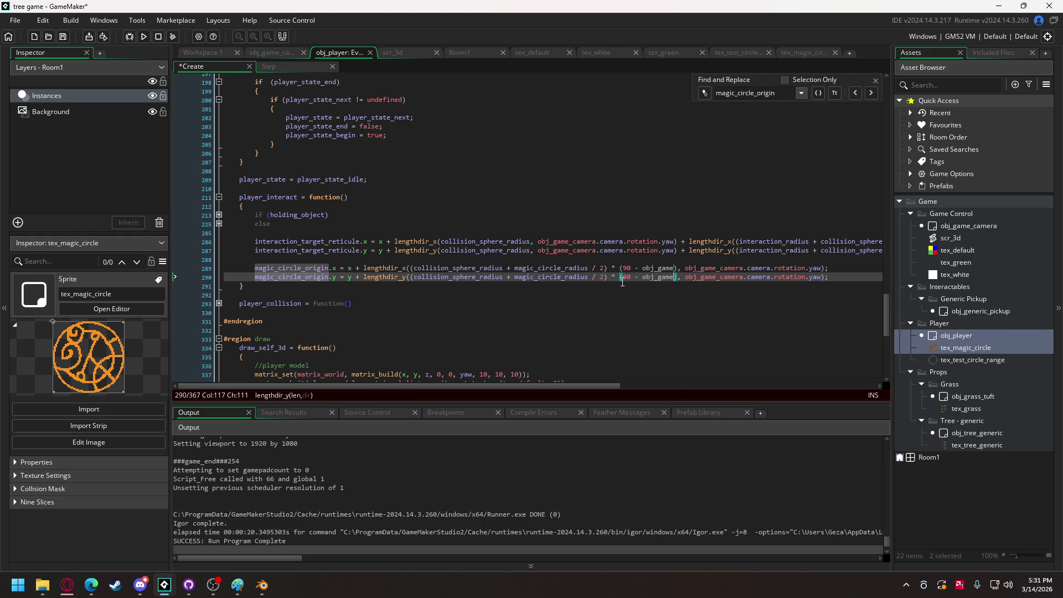
{"action": "type", "text": "ra.camera."}
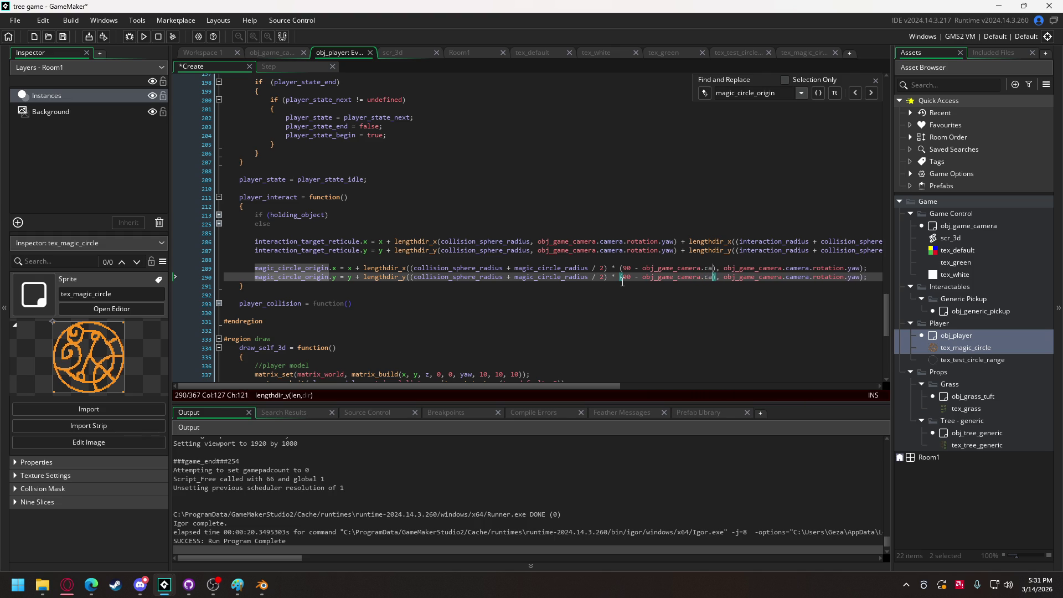
{"action": "type", "text": "rotati"}
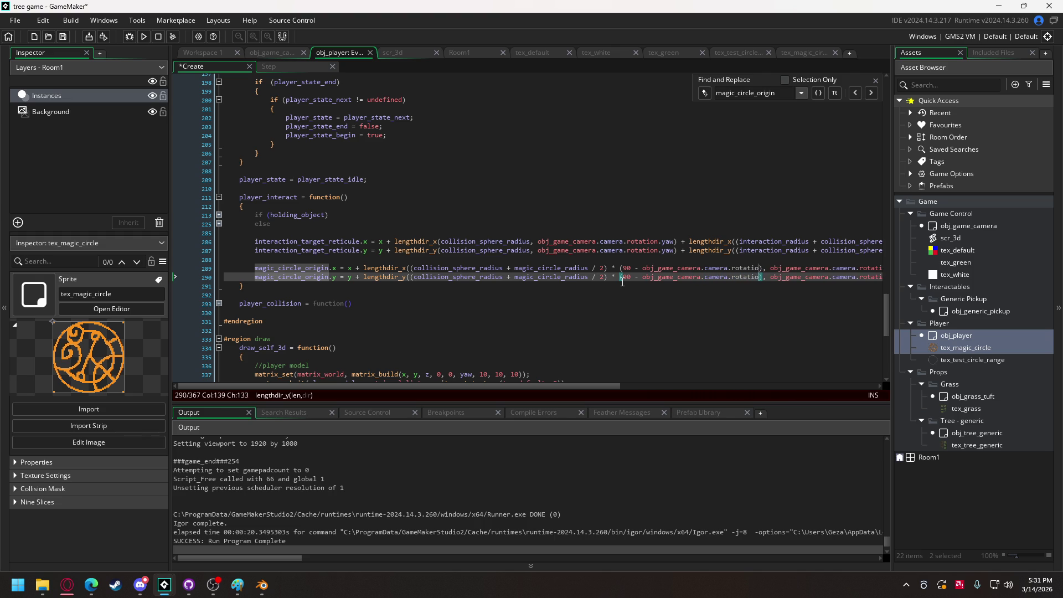
{"action": "type", "text": "on.pitch"}
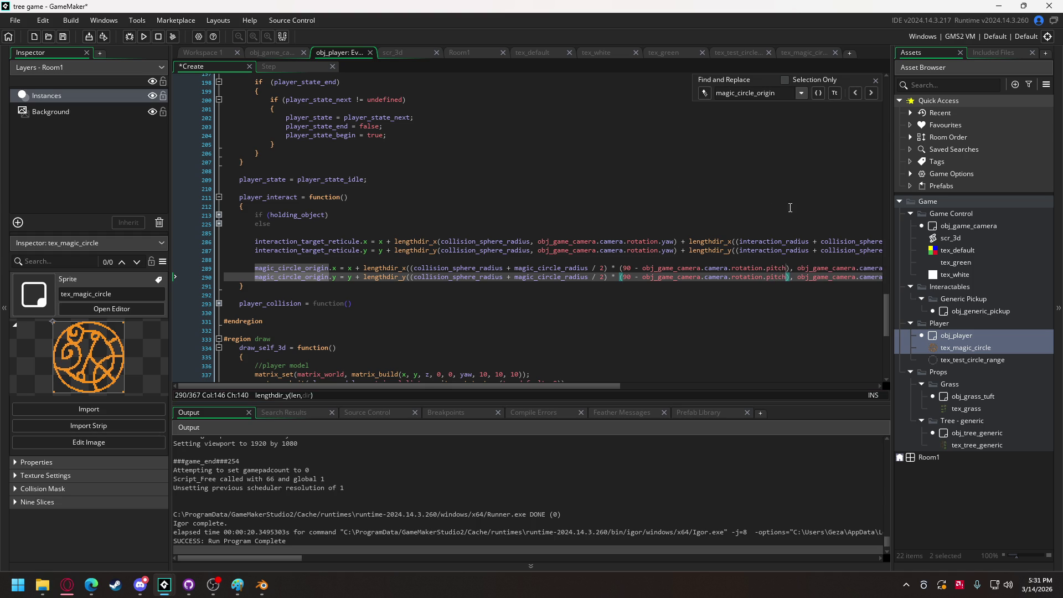
{"action": "left_click", "coordinate": [792, 269]}
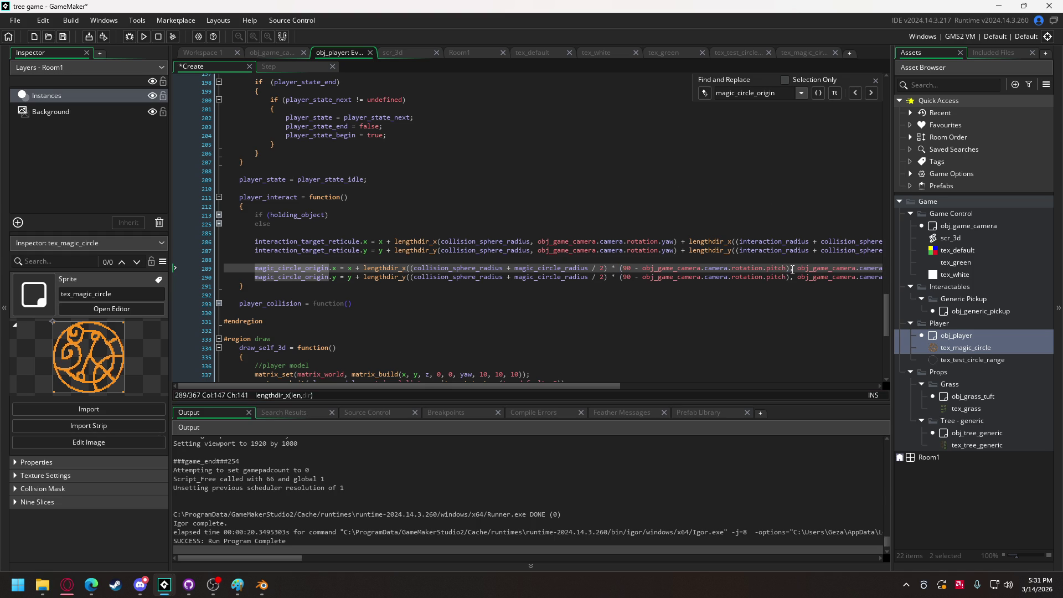